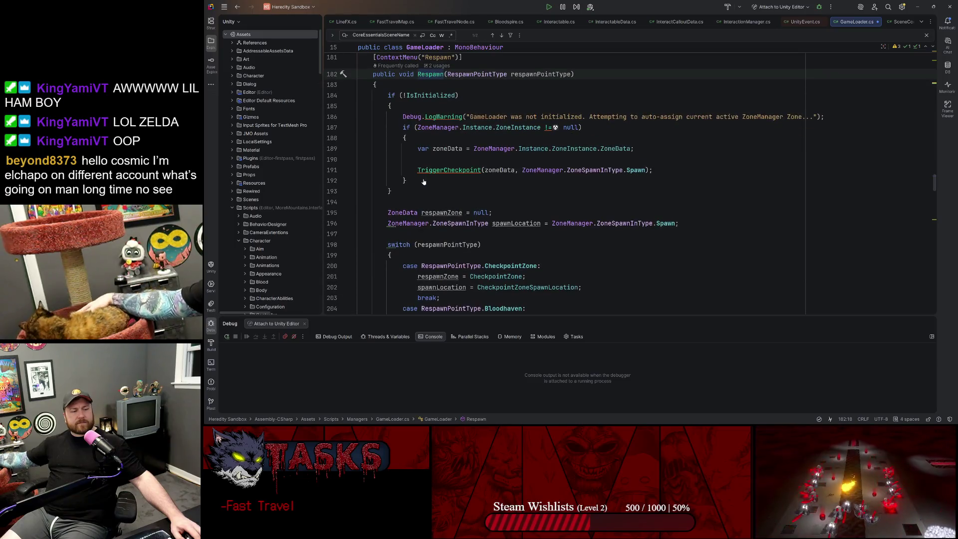
Step: Review the BeginRespawn coroutine and both Respawn overloads in GameLoader.cs
scroll(549, 180, down, 6)
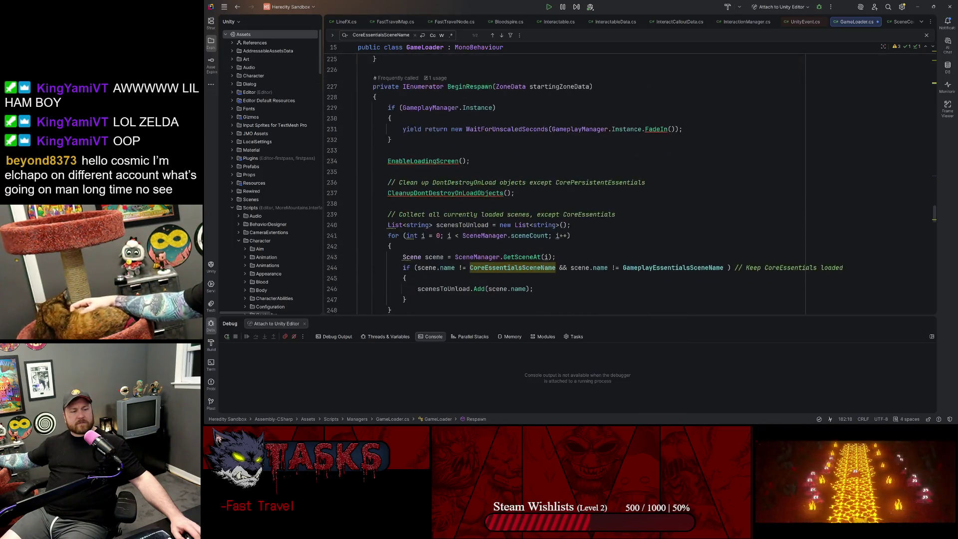
scroll(549, 180, up, 3)
click(467, 150)
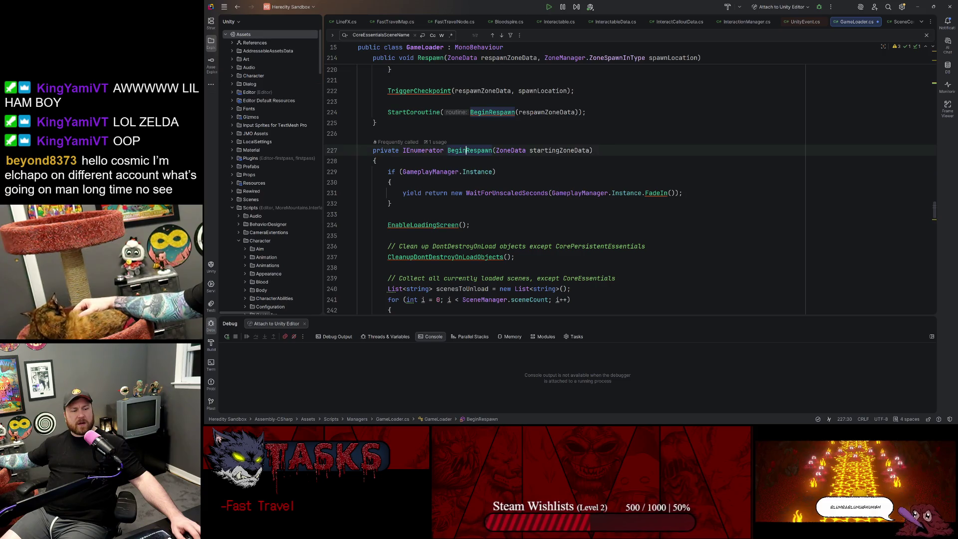
scroll(549, 180, down, 1)
scroll(549, 180, up, 5)
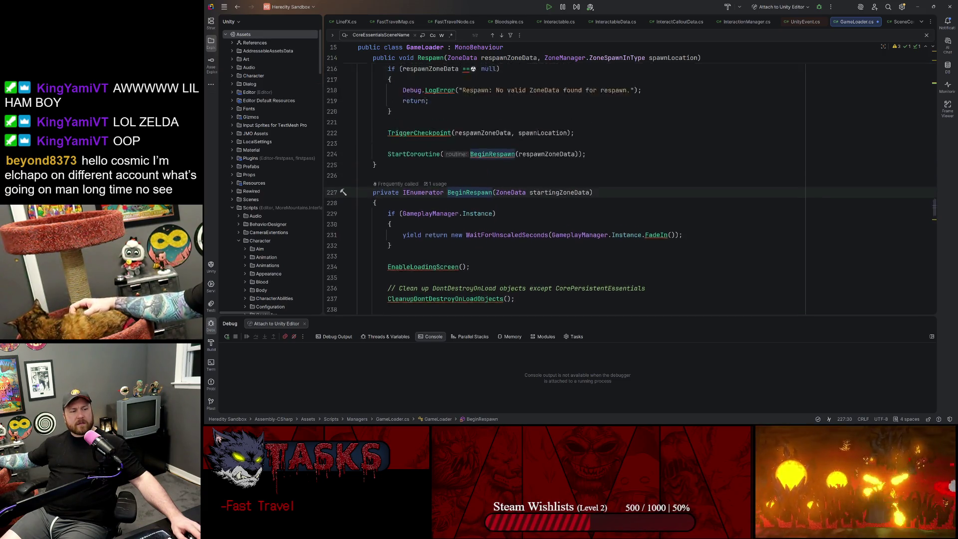
click(438, 133)
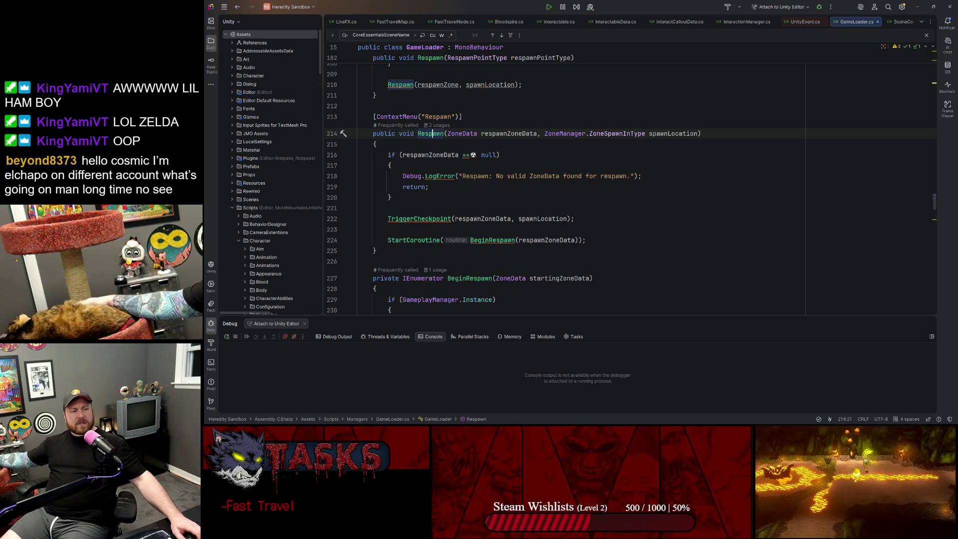
scroll(438, 133, up, 5)
key(Up)
key(Up)
key(Up)
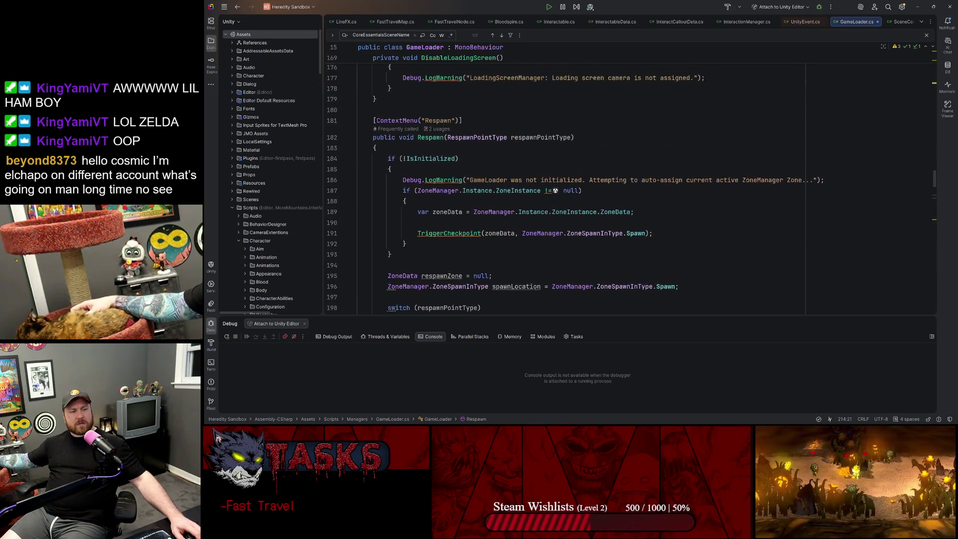
scroll(549, 180, down, 8)
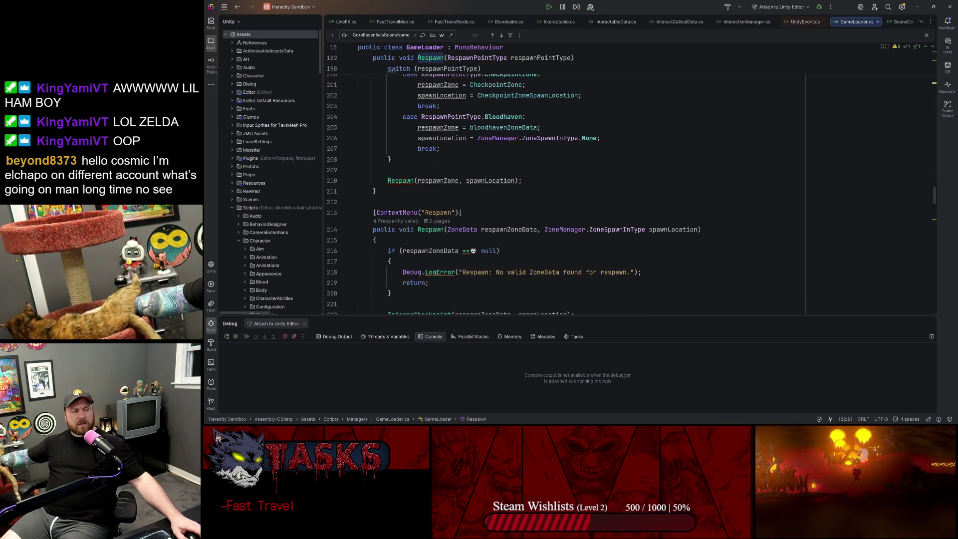
scroll(549, 179, up, 7)
scroll(549, 180, down, 10)
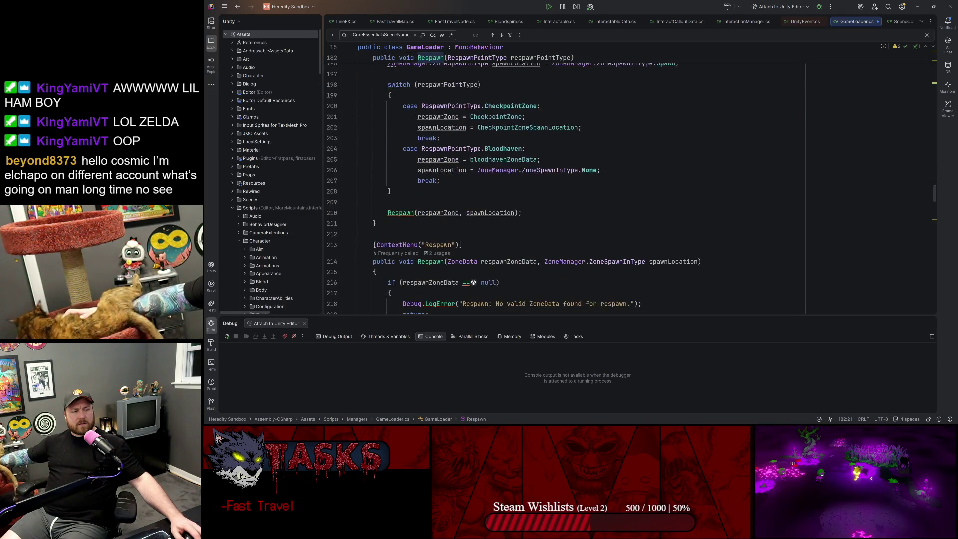
scroll(549, 180, up, 8)
scroll(549, 189, down, 12)
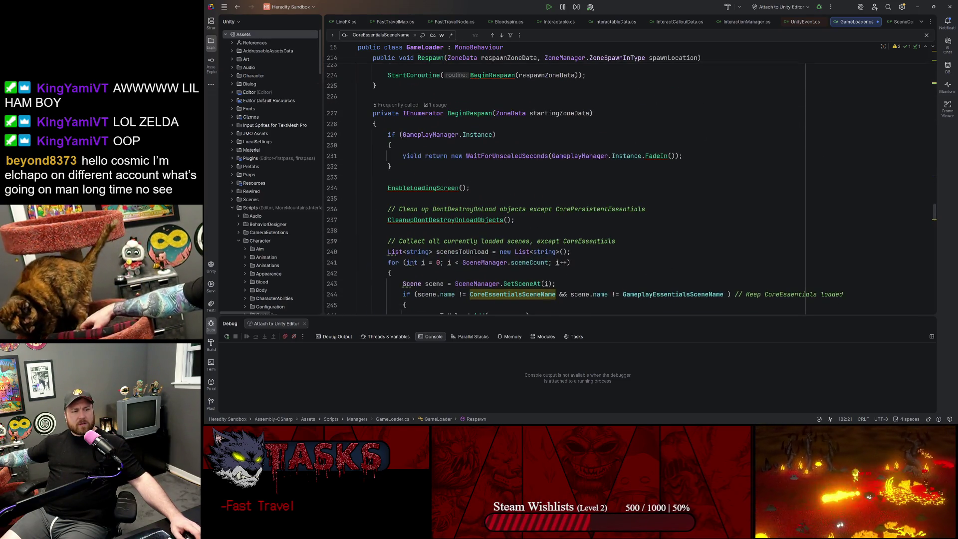
click(466, 113)
Step: Insert `loadPending = true;` as the first statement of BeginRespawn
click(432, 134)
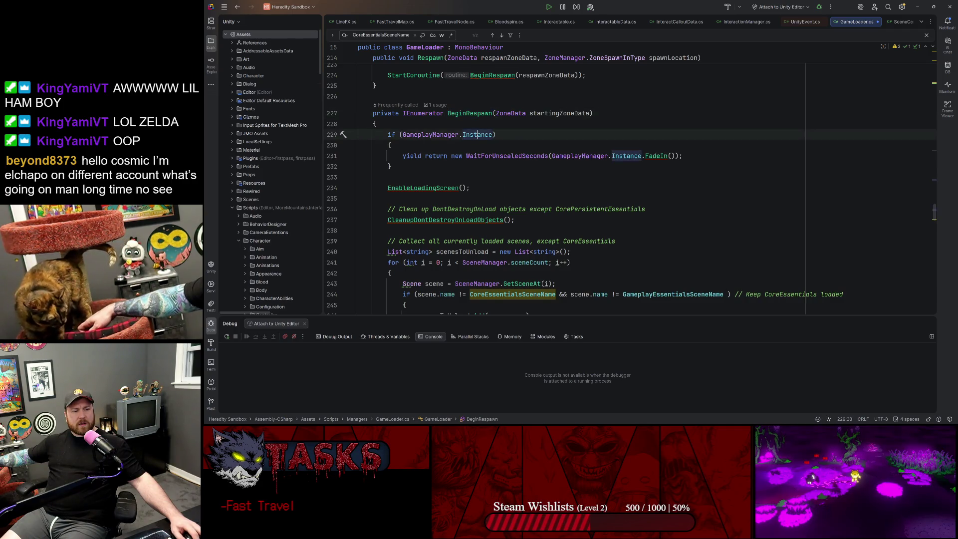
key(Home)
key(Return)
key(Up)
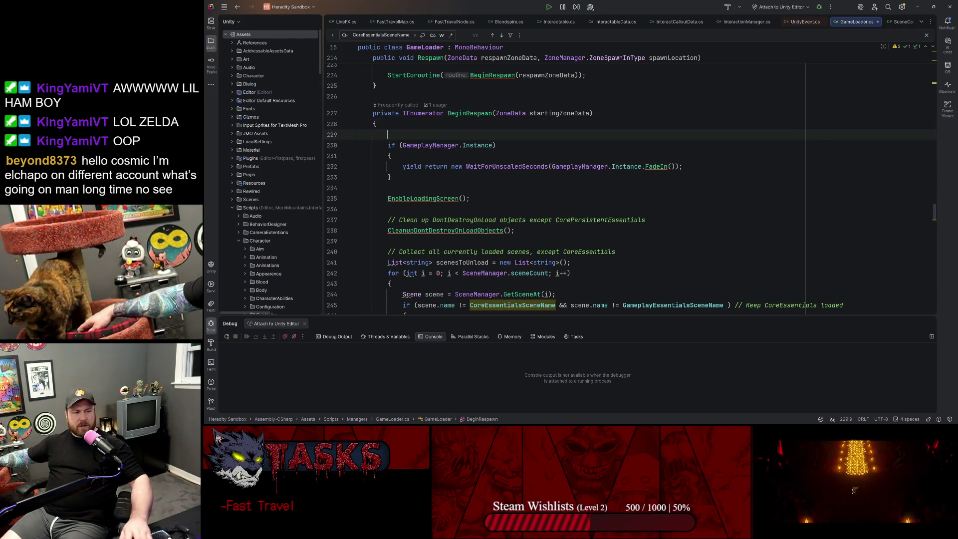
key(super+v)
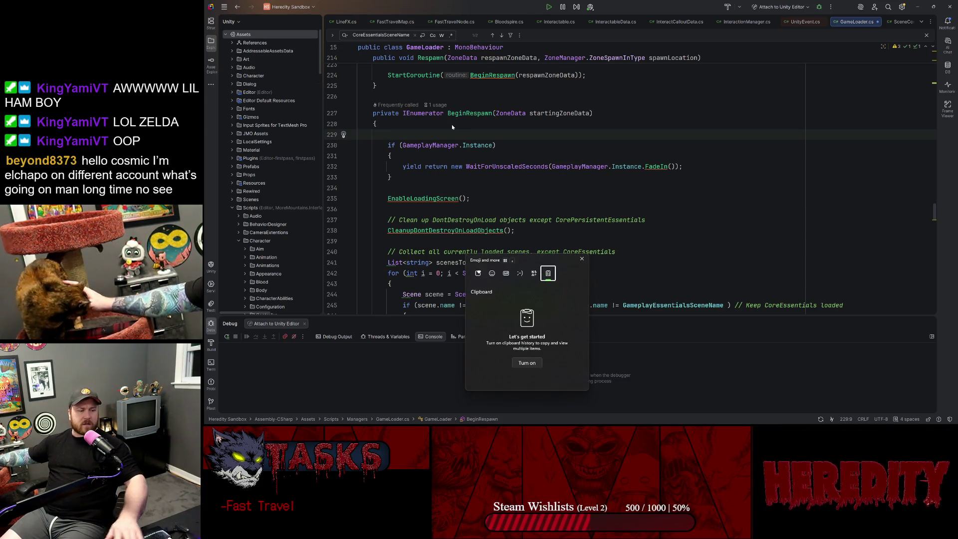
key(Escape)
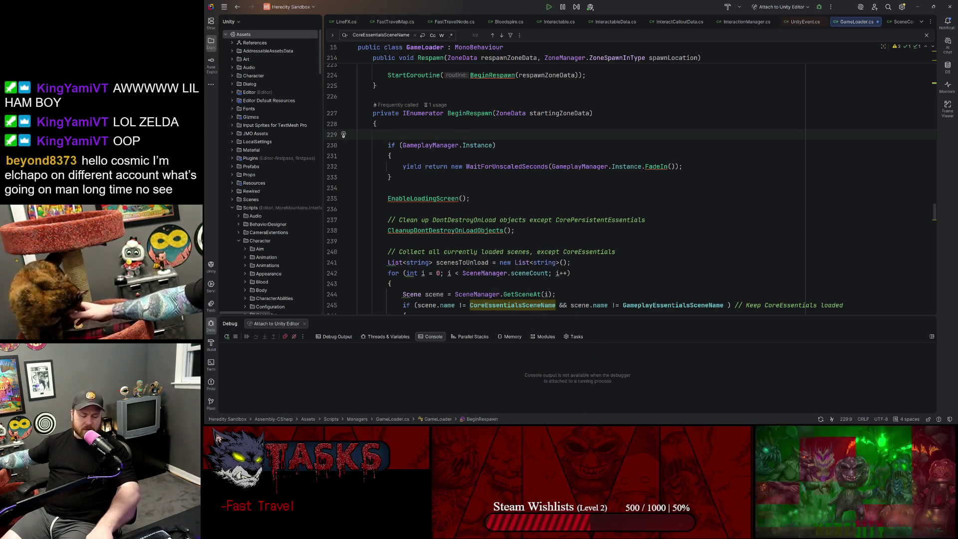
text(loadPending)
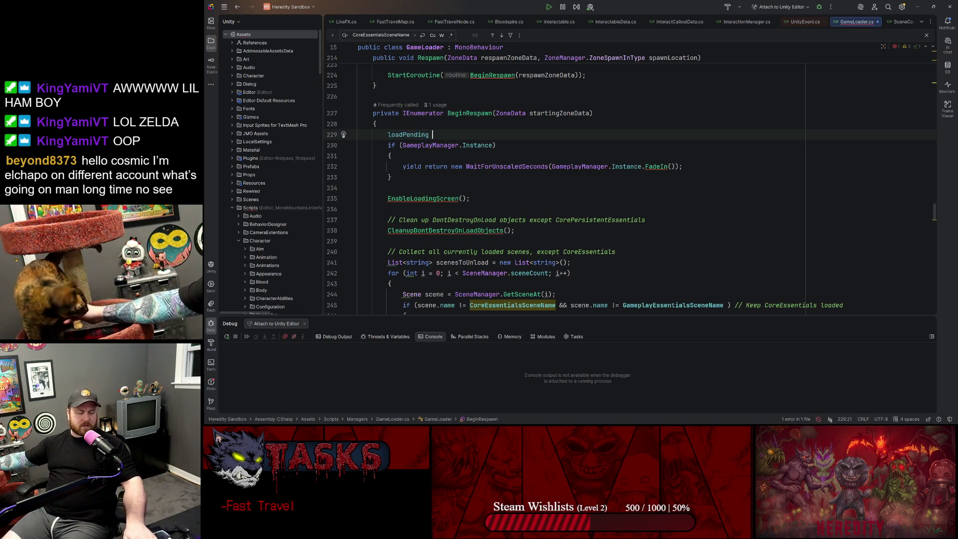
text( =)
key(Down)
key(Down)
key(Return)
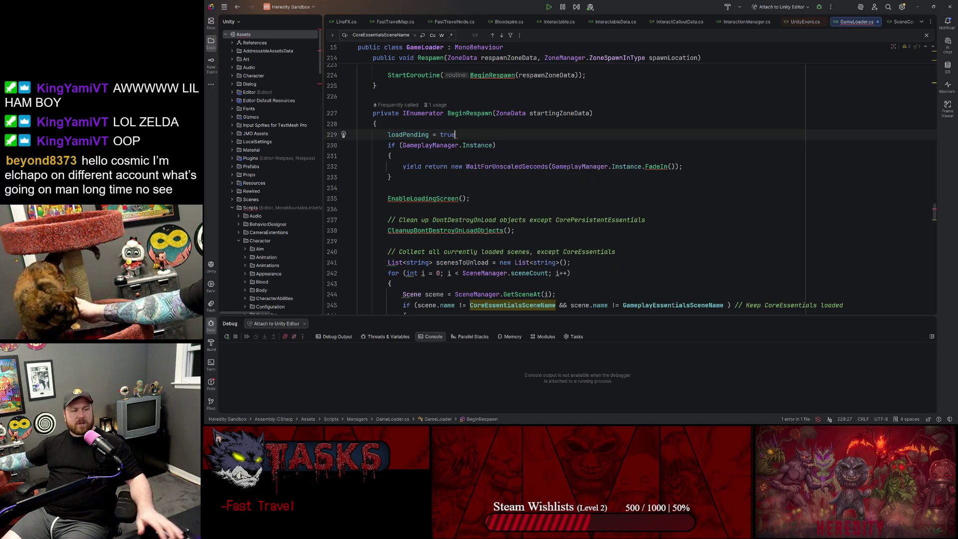
text(;)
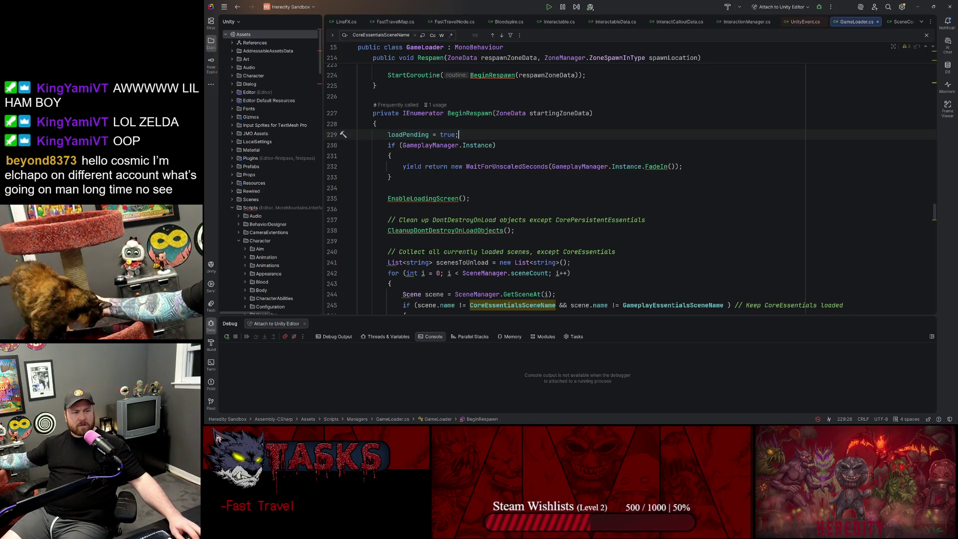
Step: Copy the new loadPending line, then inspect the LoadIntoGame call ending BeginRespawn
key(shift+Up)
right_click(477, 124)
click(495, 159)
scroll(494, 159, down, 10)
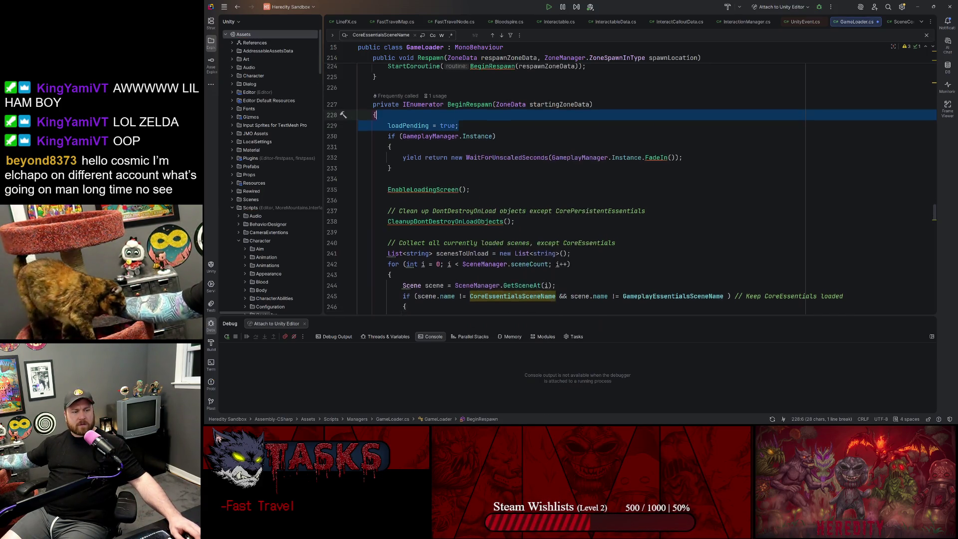
scroll(494, 159, up, 3)
click(421, 198)
scroll(494, 180, down, 16)
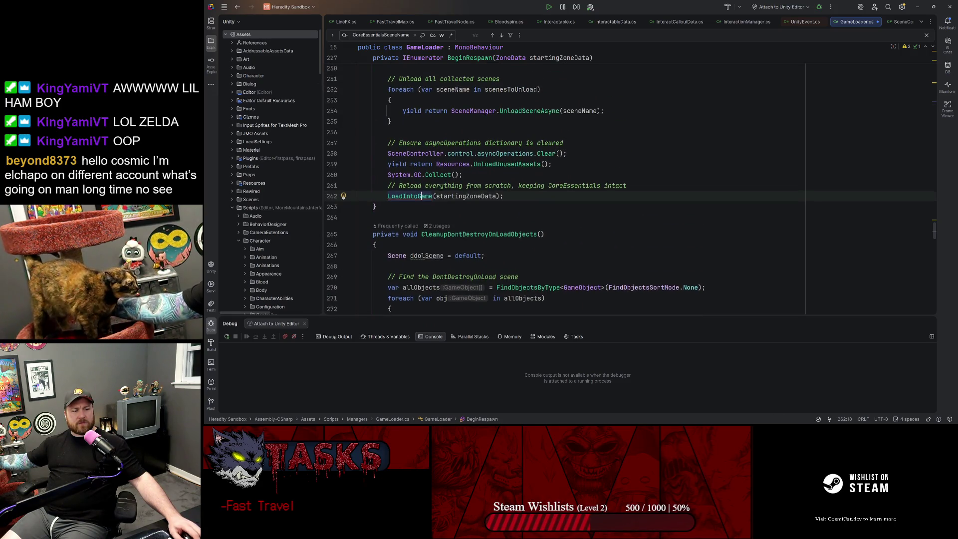
scroll(630, 182, down, 15)
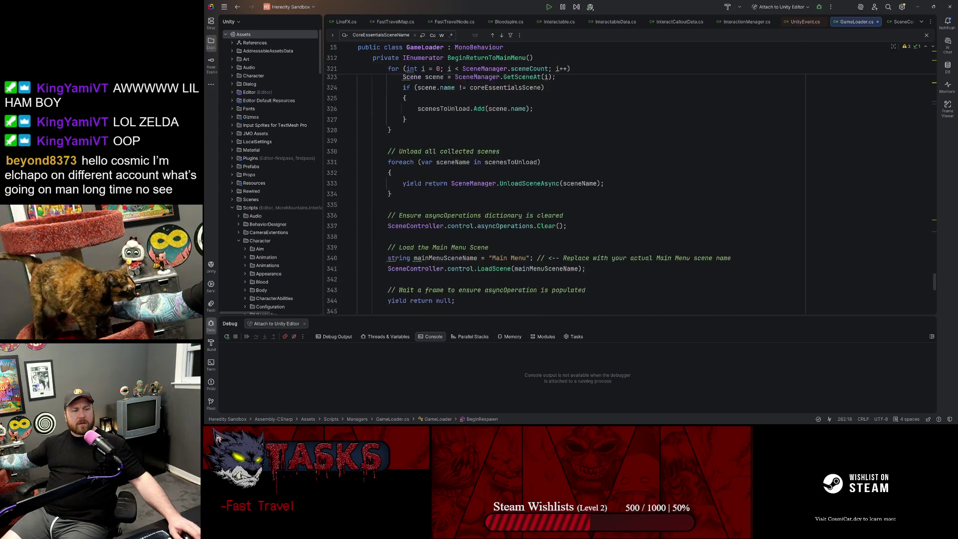
scroll(569, 179, up, 20)
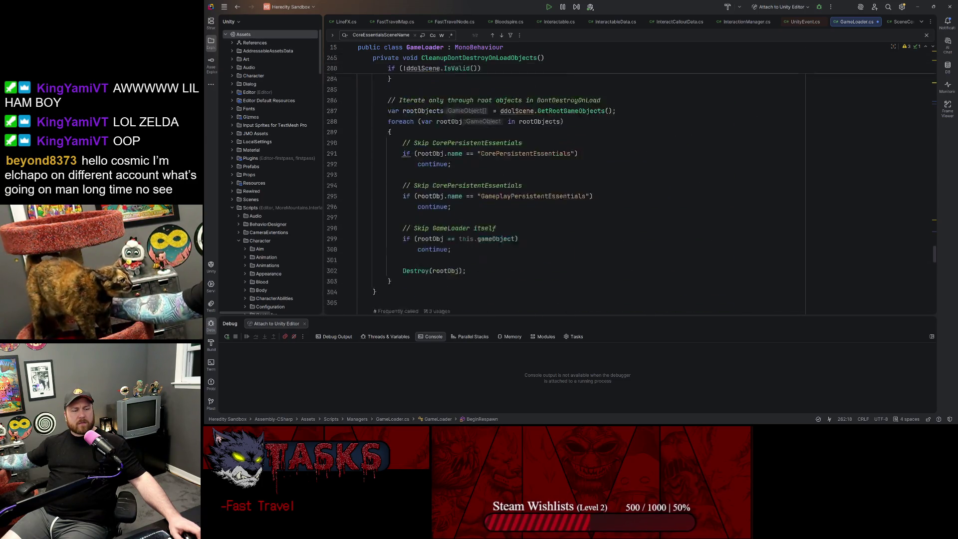
scroll(569, 180, up, 20)
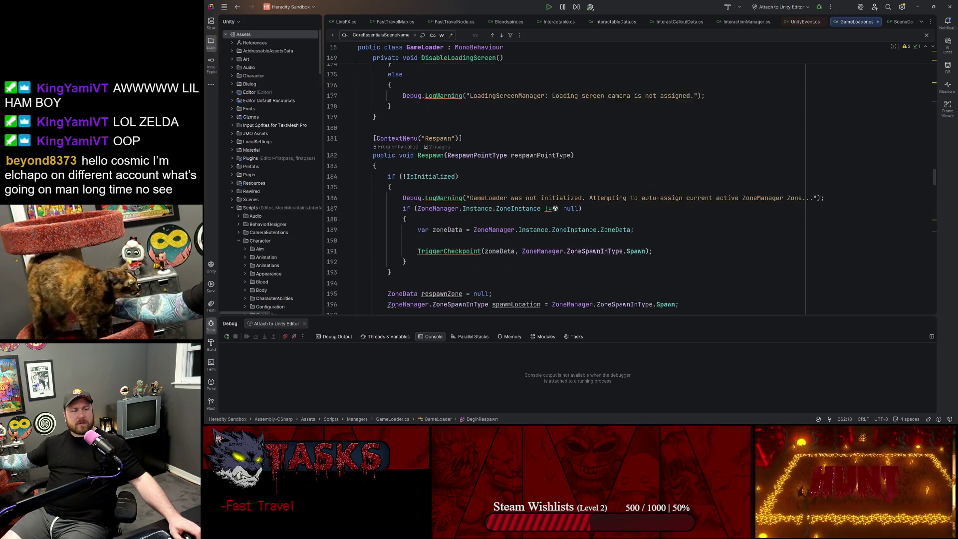
scroll(569, 180, up, 19)
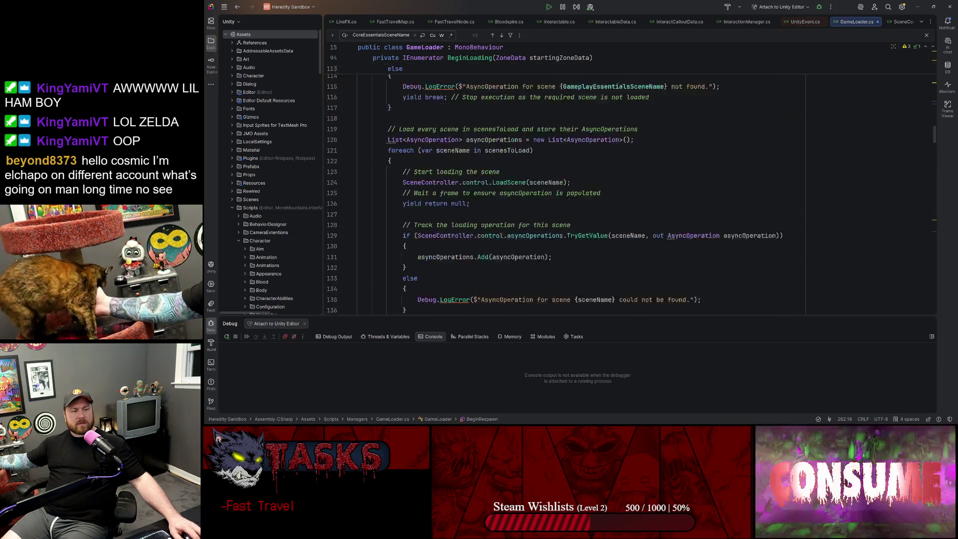
scroll(569, 180, up, 3)
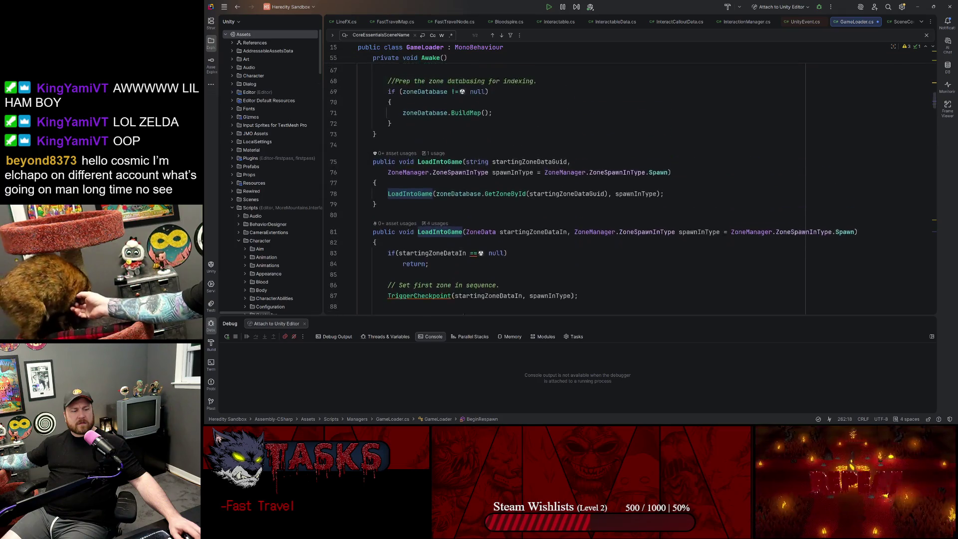
scroll(569, 180, down, 4)
click(482, 204)
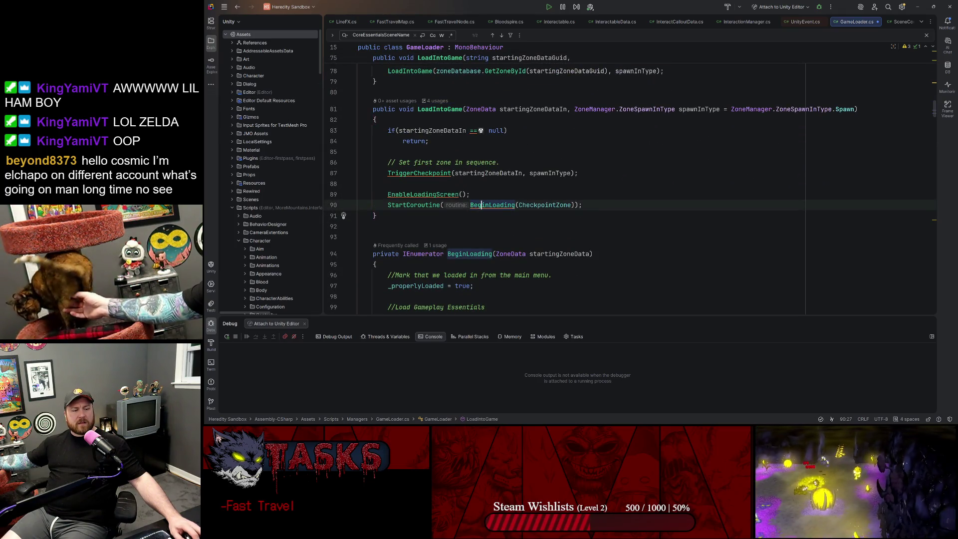
scroll(569, 188, down, 11)
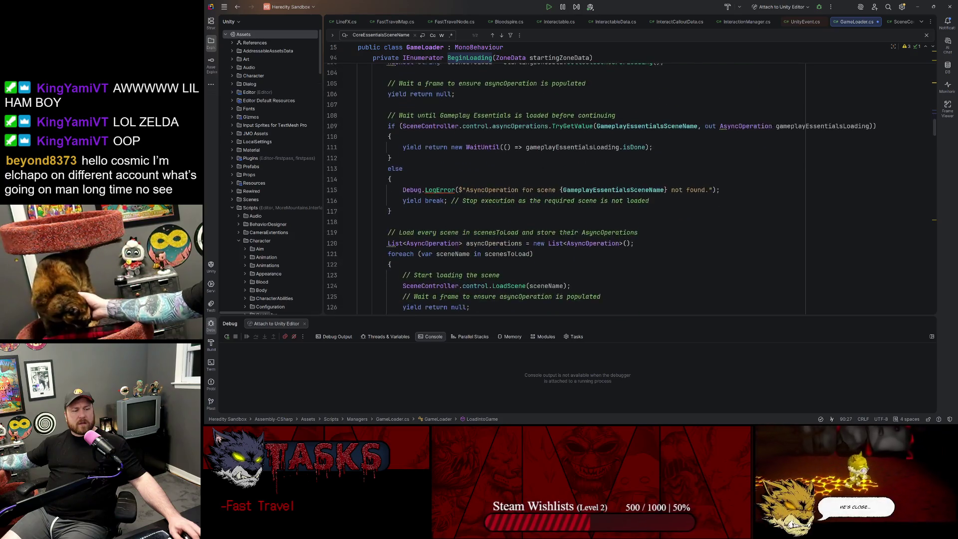
scroll(569, 190, down, 6)
scroll(422, 210, down, 2)
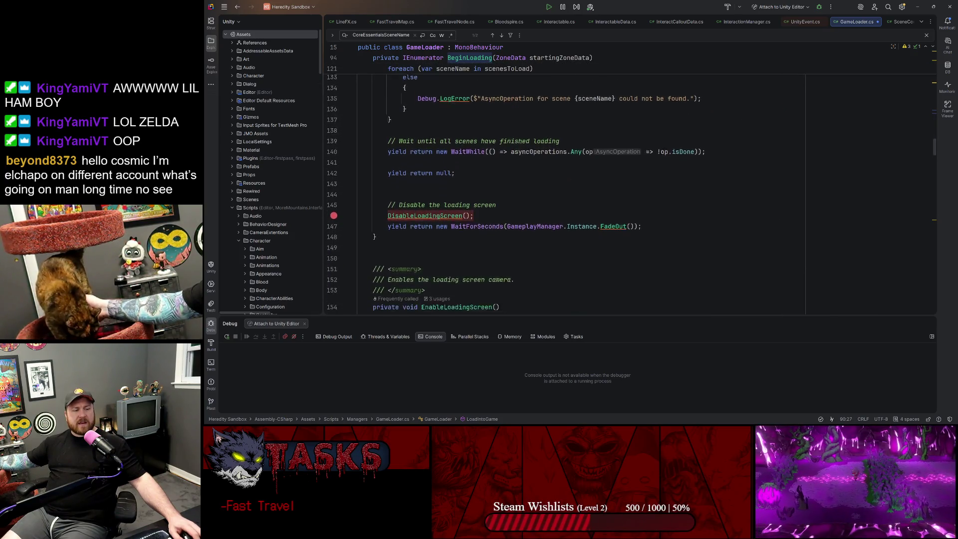
click(422, 200)
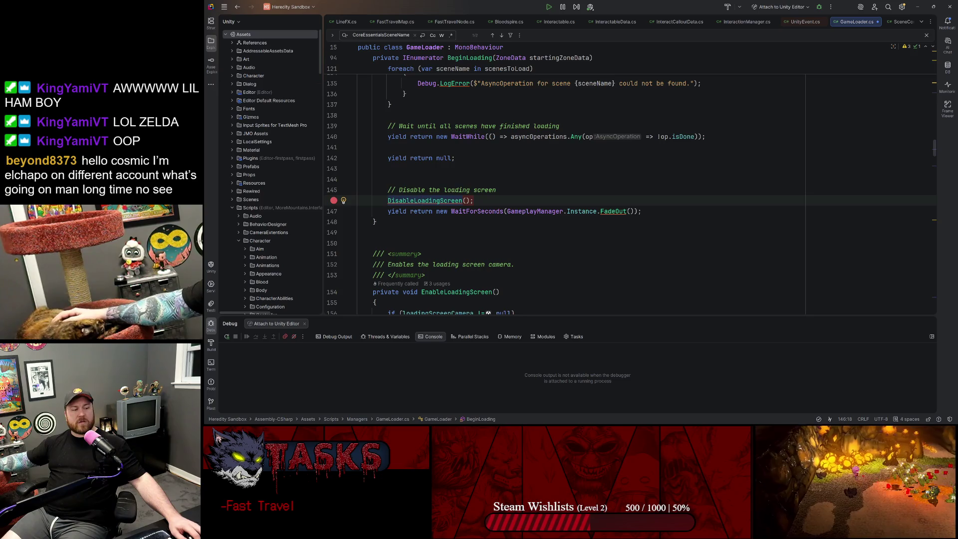
Step: Paste the loadPending line after the FadeOut wait in BeginLoading and change it to false
click(644, 211)
key(Return)
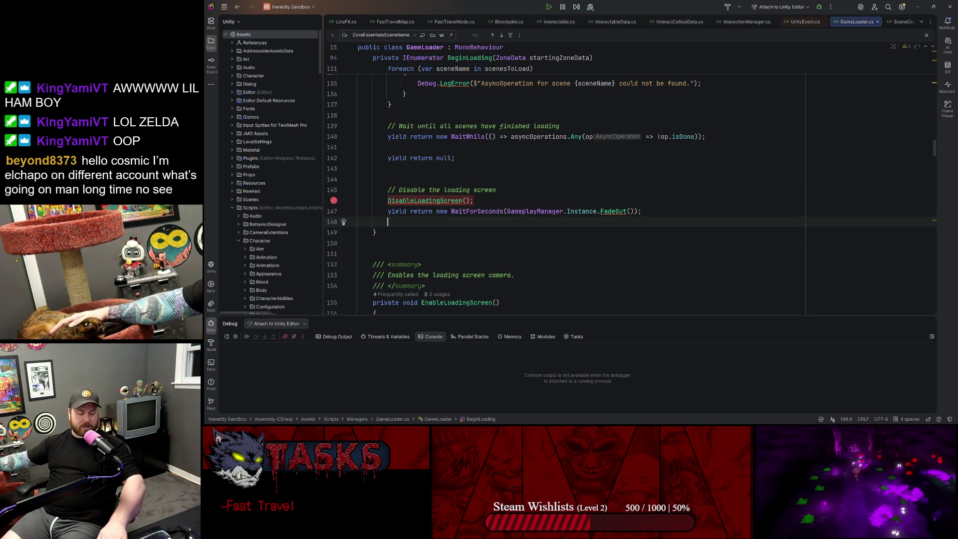
key(super+v)
key(super)
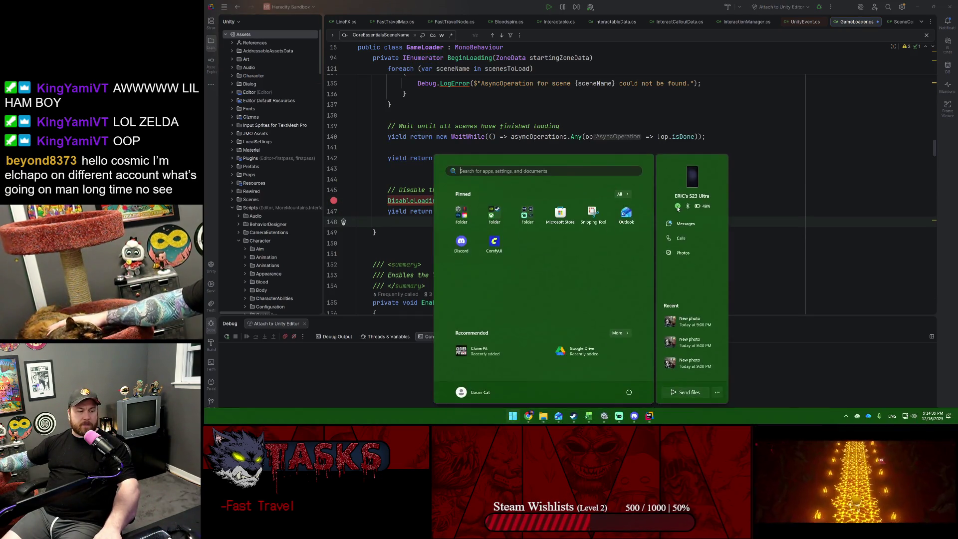
key(Escape)
key(ctrl+v)
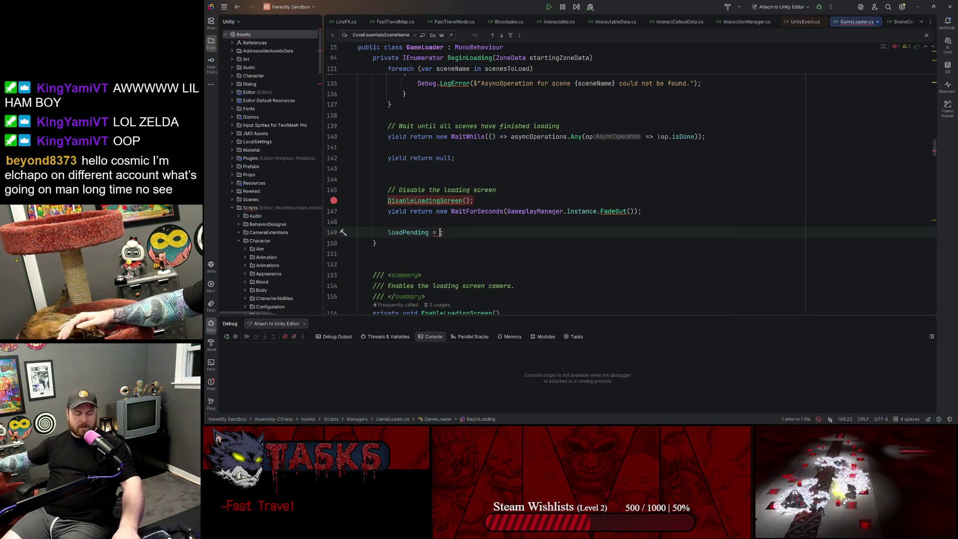
text(false)
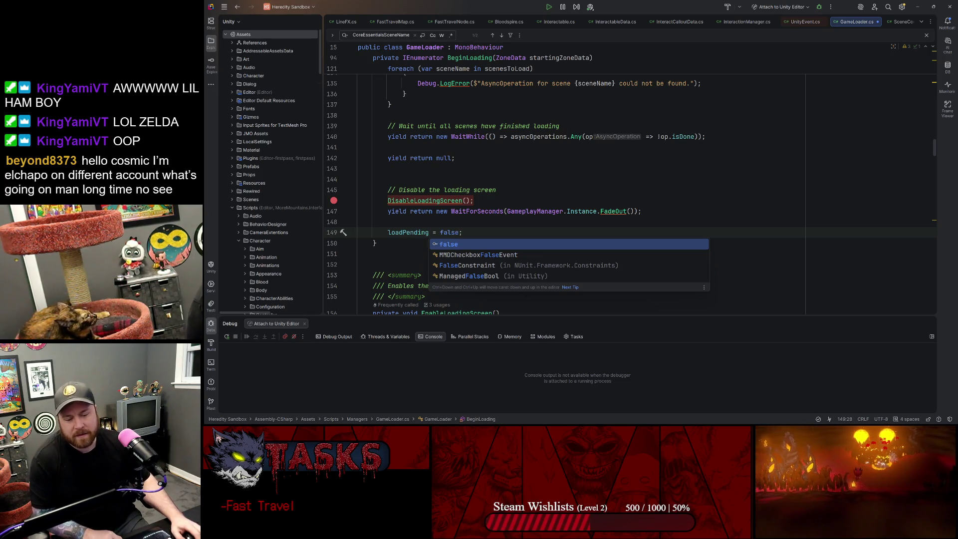
click(358, 148)
click(642, 211)
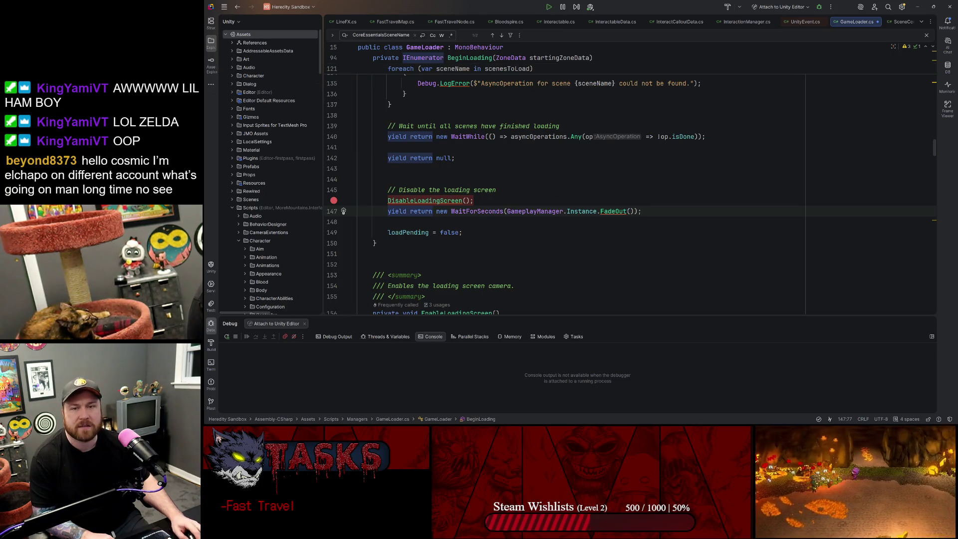
mouse_move(624, 423)
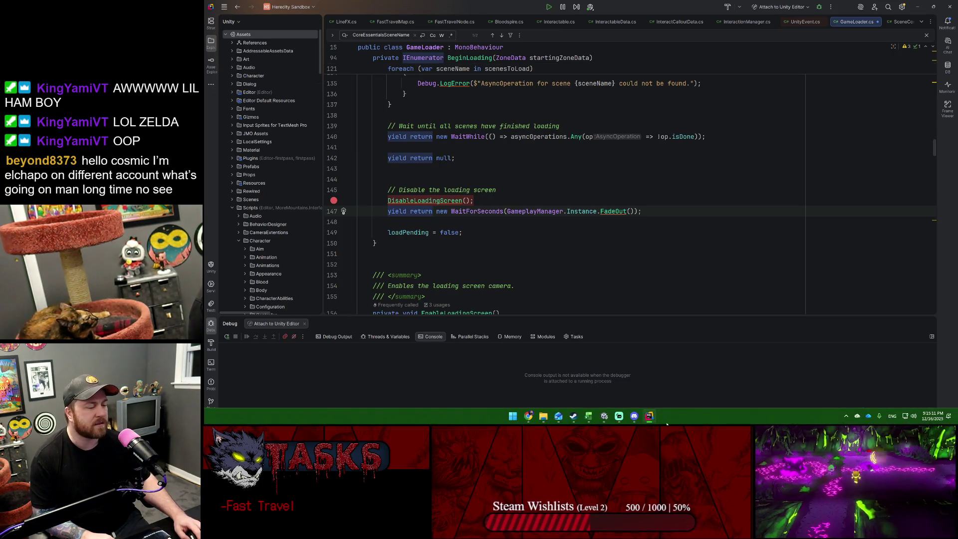
mouse_move(527, 417)
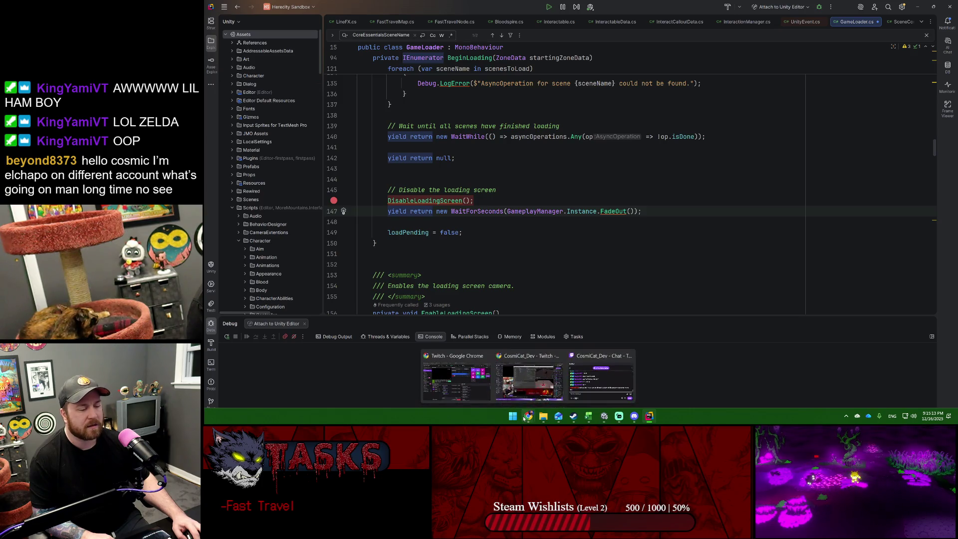
click(602, 377)
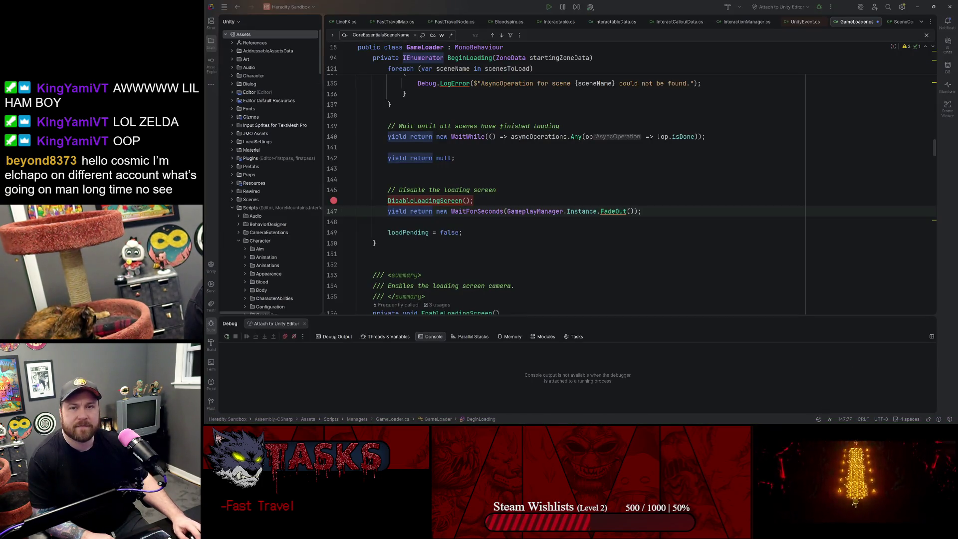
click(706, 136)
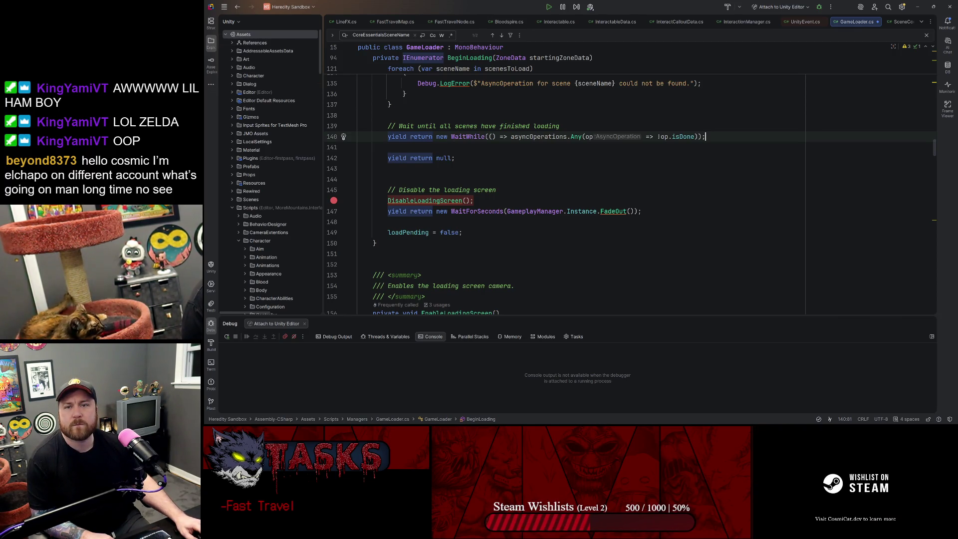
key(alt+Tab)
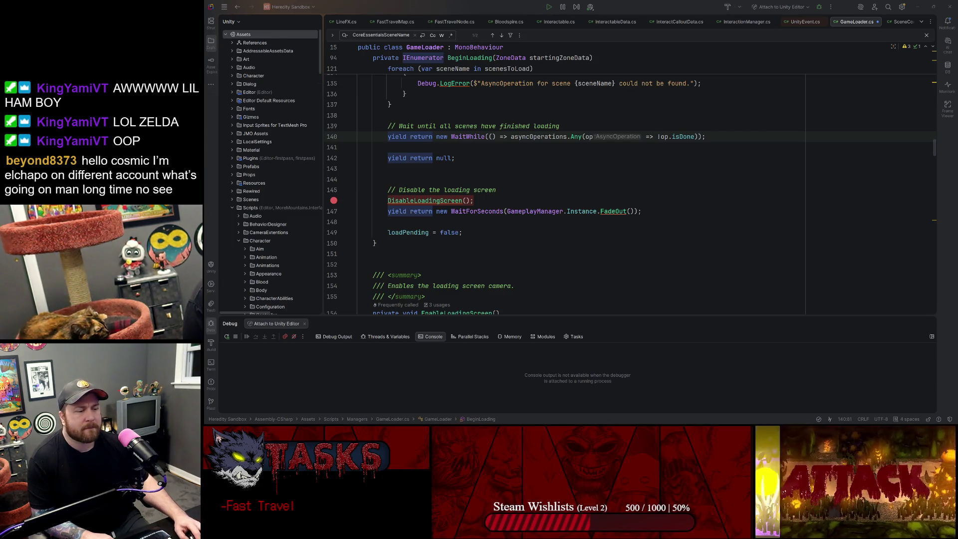
click(642, 211)
key(Up)
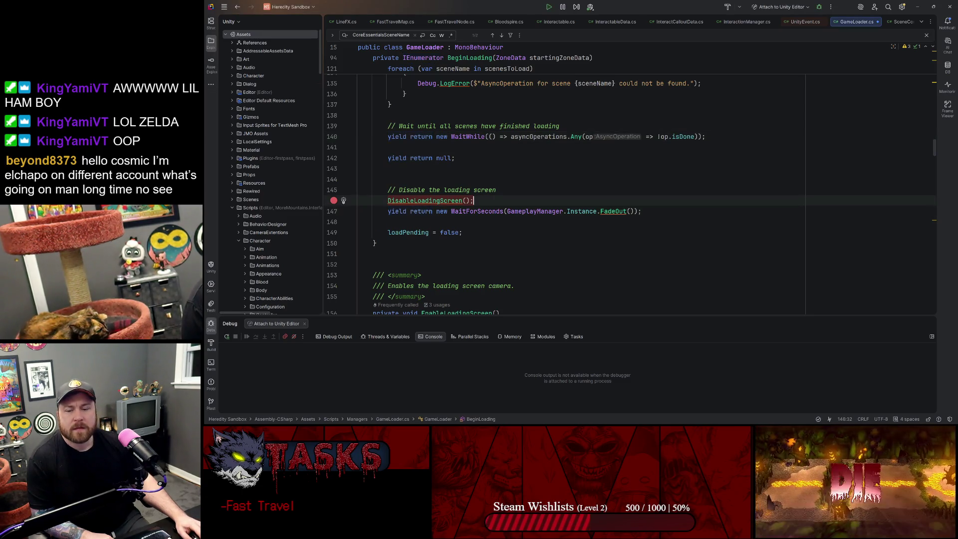
click(497, 190)
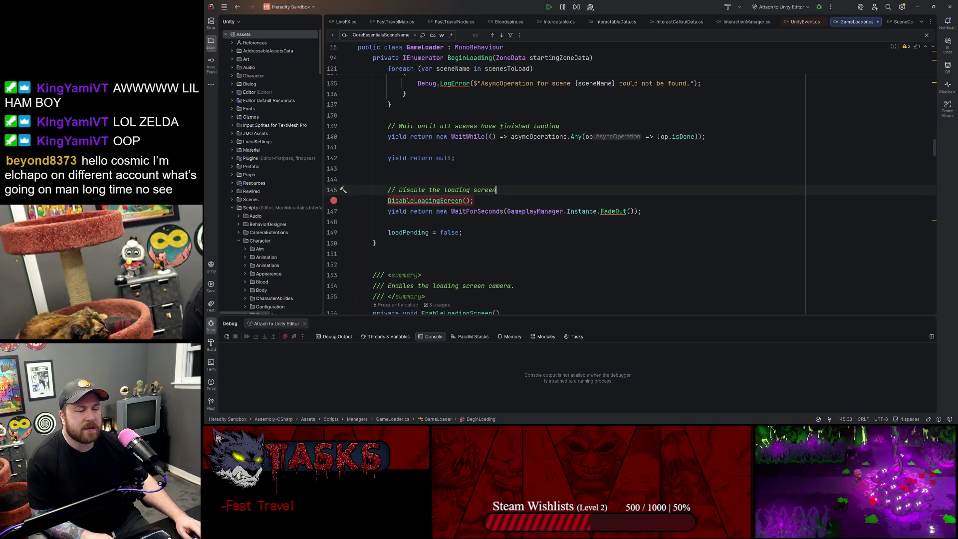
key(Down)
key(Down)
key(End)
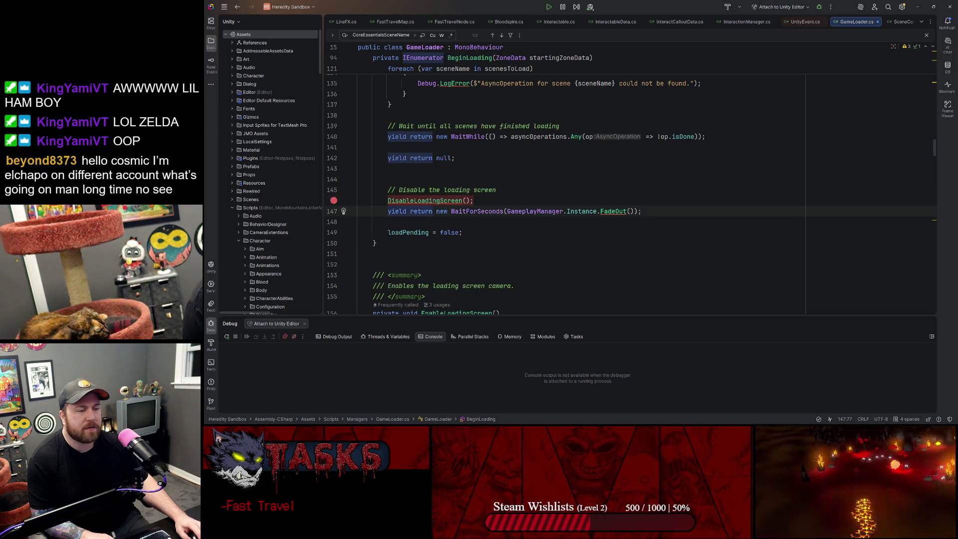
key(Up)
key(Up)
key(Down)
key(Down)
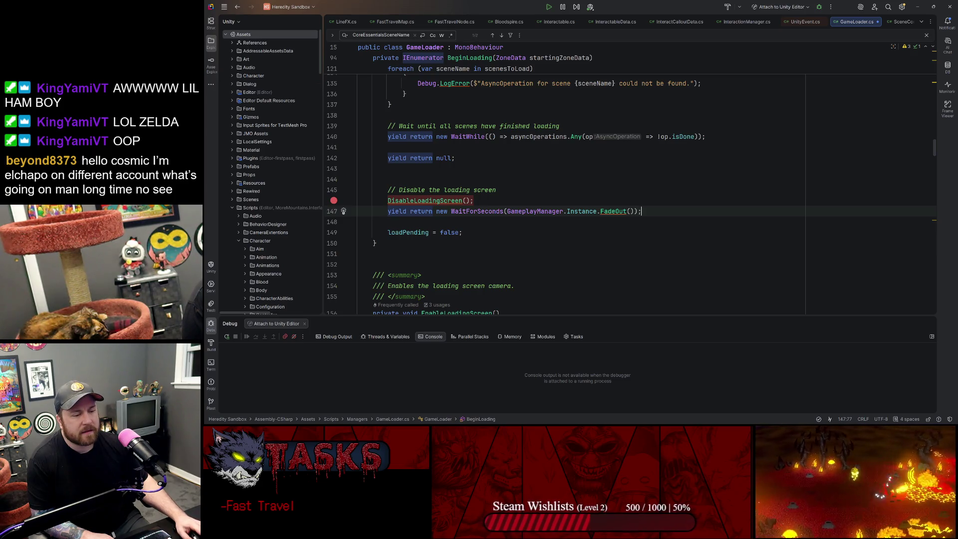
key(Down)
key(Down)
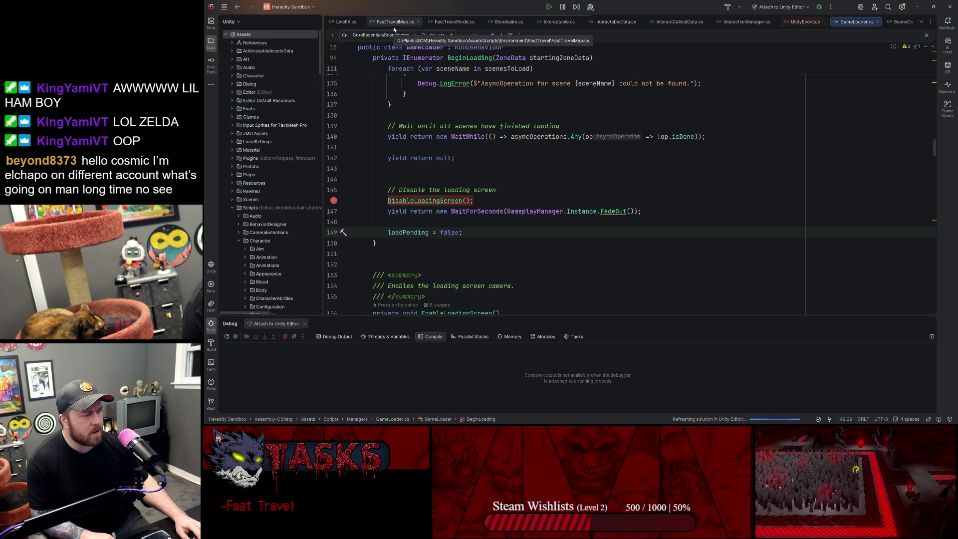
click(473, 200)
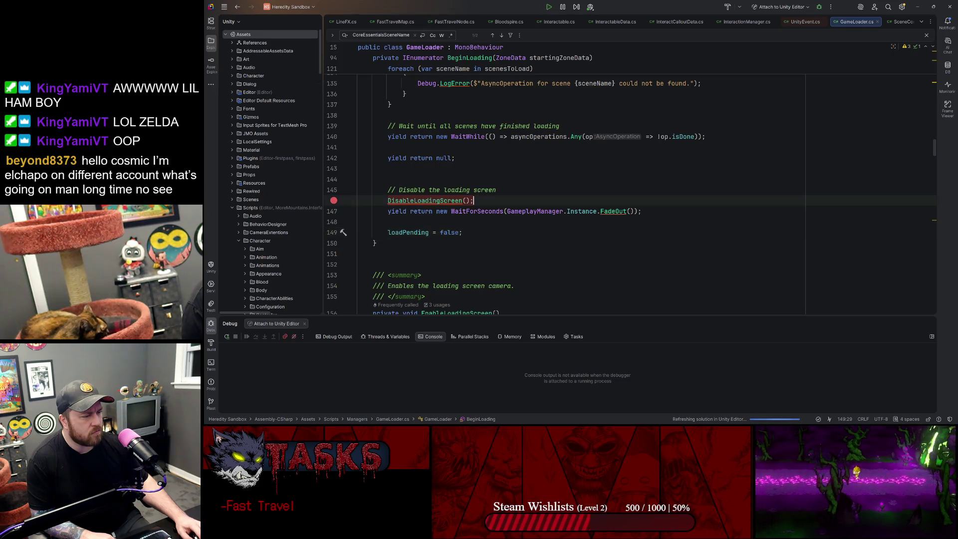
click(641, 211)
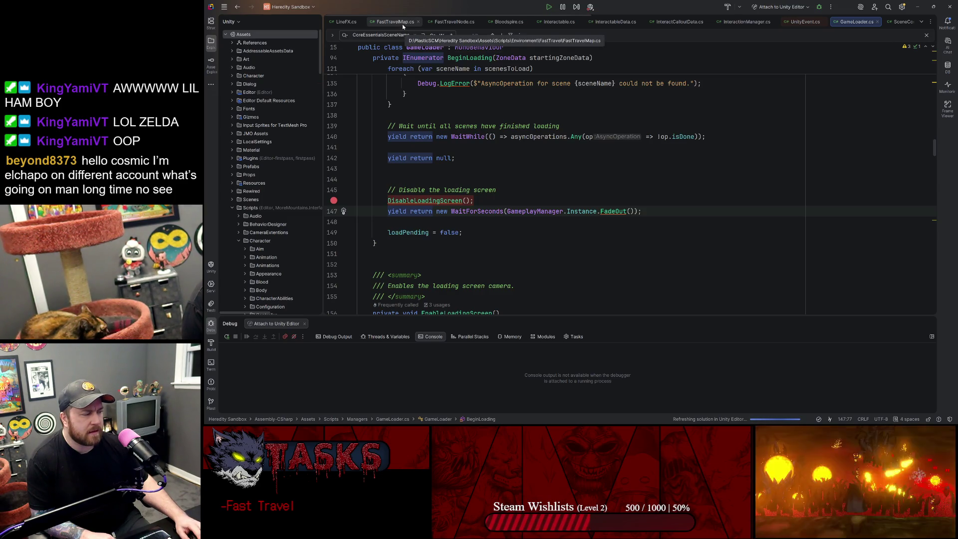
Step: In Bloodspire.cs, add a HideCallouts(); call after DeregisterEvents in OnDisable
click(450, 23)
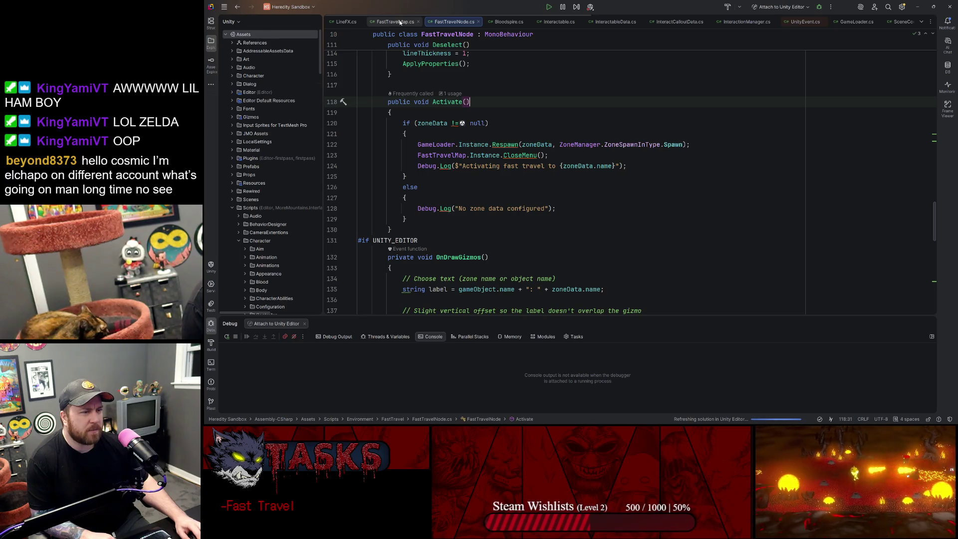
click(508, 22)
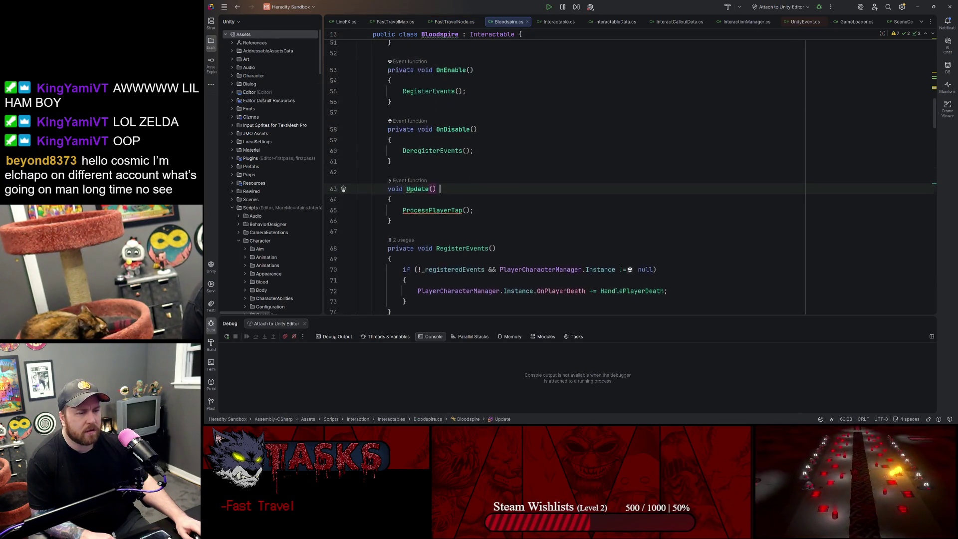
scroll(589, 175, up, 3)
click(474, 260)
key(Return)
text(HideCallouts();)
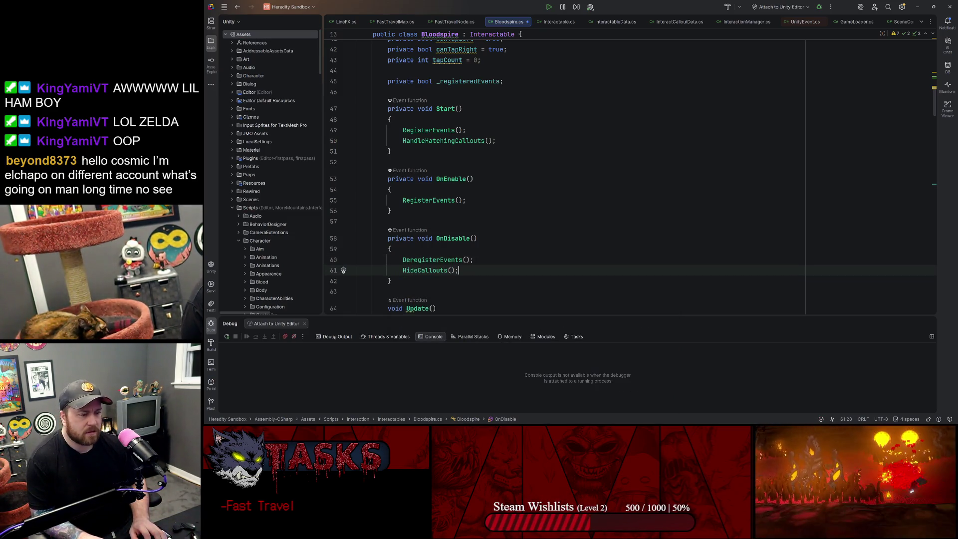
Step: Scroll through Bloodspire.cs, then cut the HideCallouts() line out again
scroll(589, 174, down, 5)
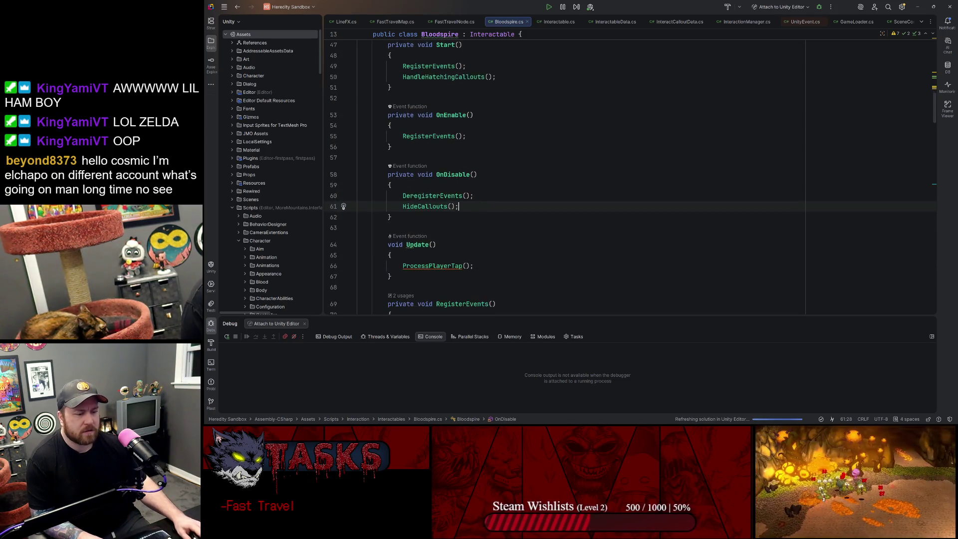
scroll(589, 175, down, 1)
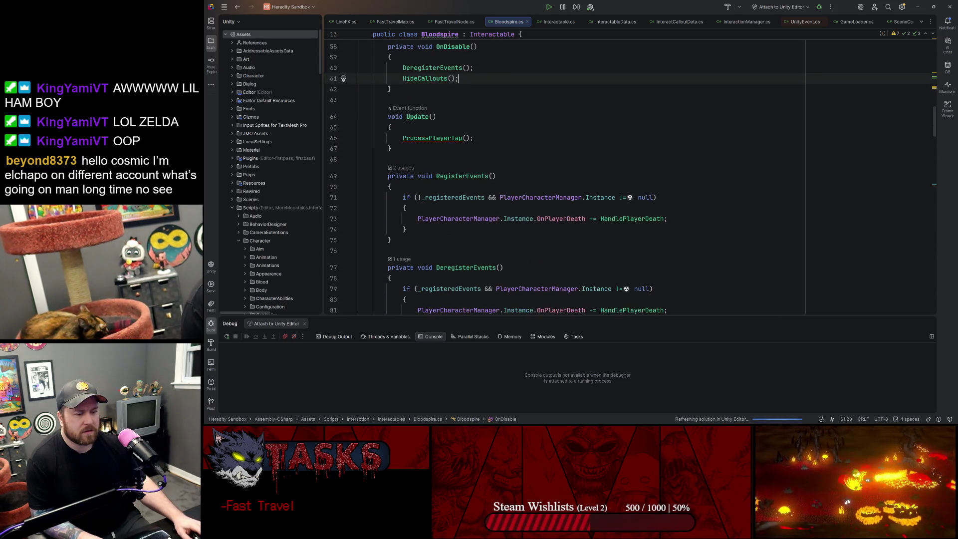
scroll(589, 175, down, 6)
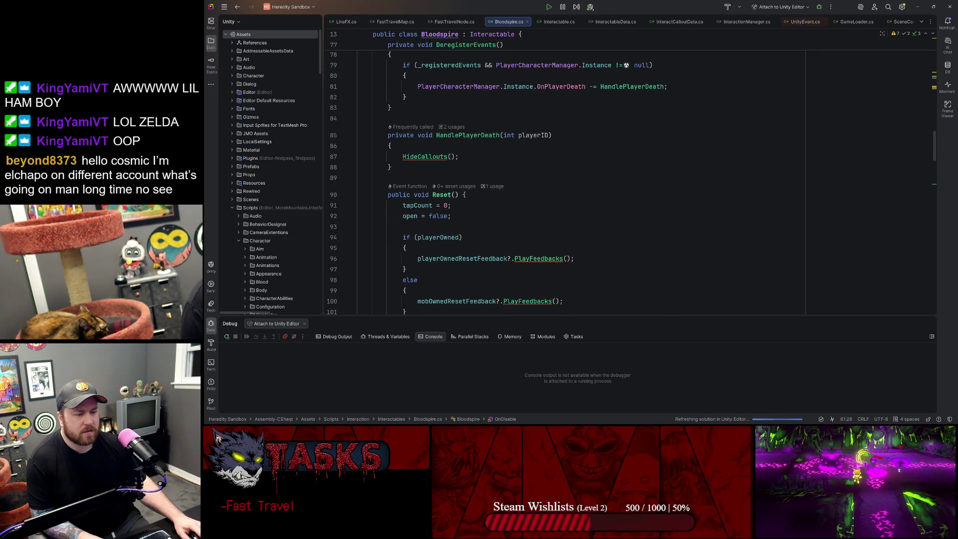
scroll(589, 175, down, 1)
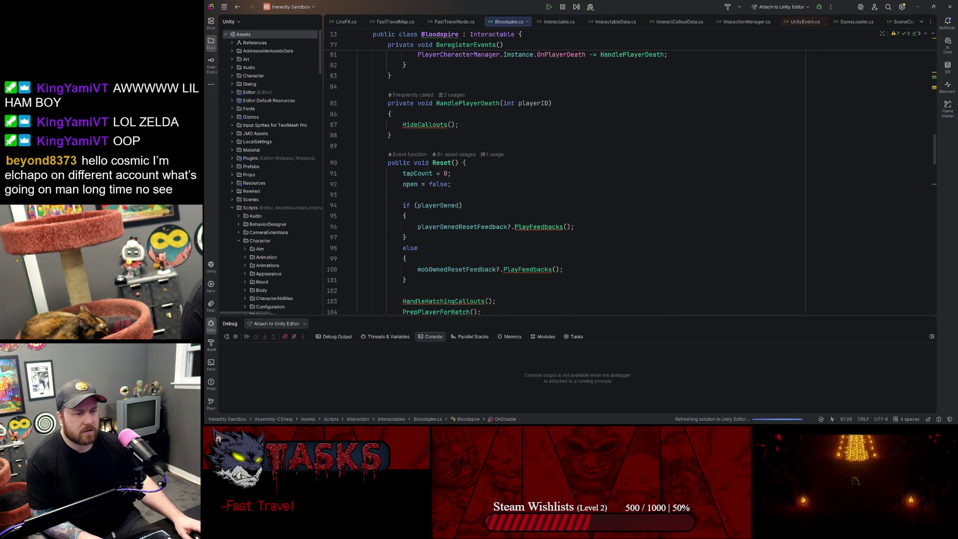
scroll(589, 175, up, 10)
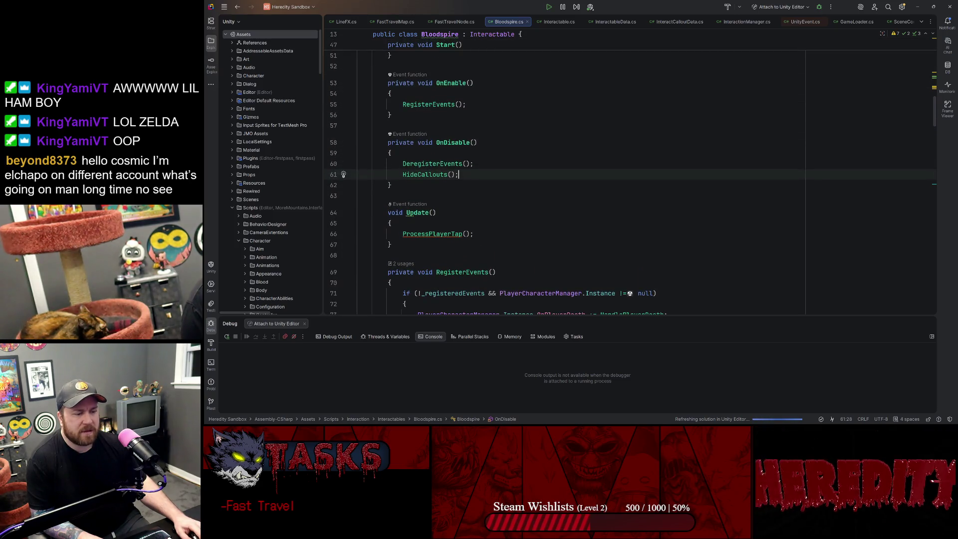
key(shift+Up)
key(shift+End)
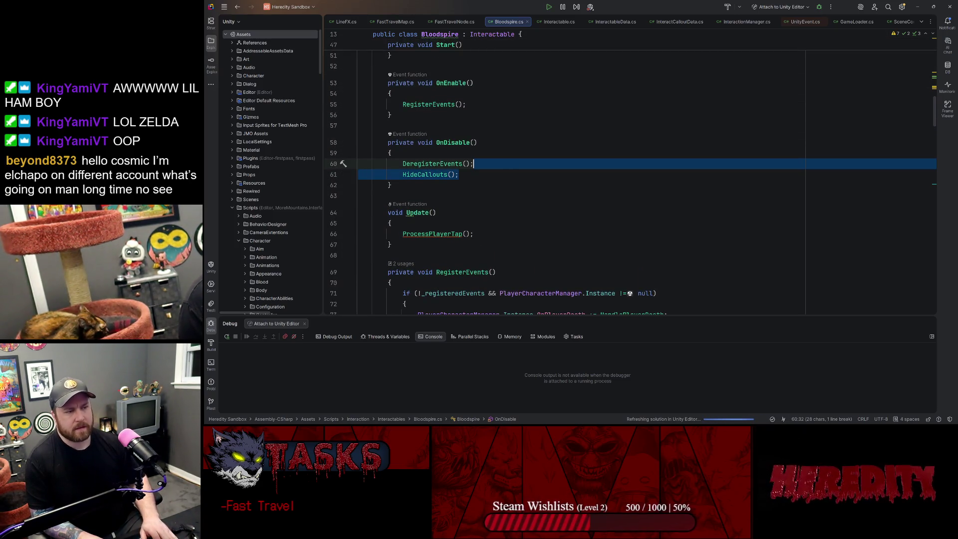
key(ctrl+x)
Step: Go to the Interactable base class definition and look over its callout fields
scroll(589, 174, up, 6)
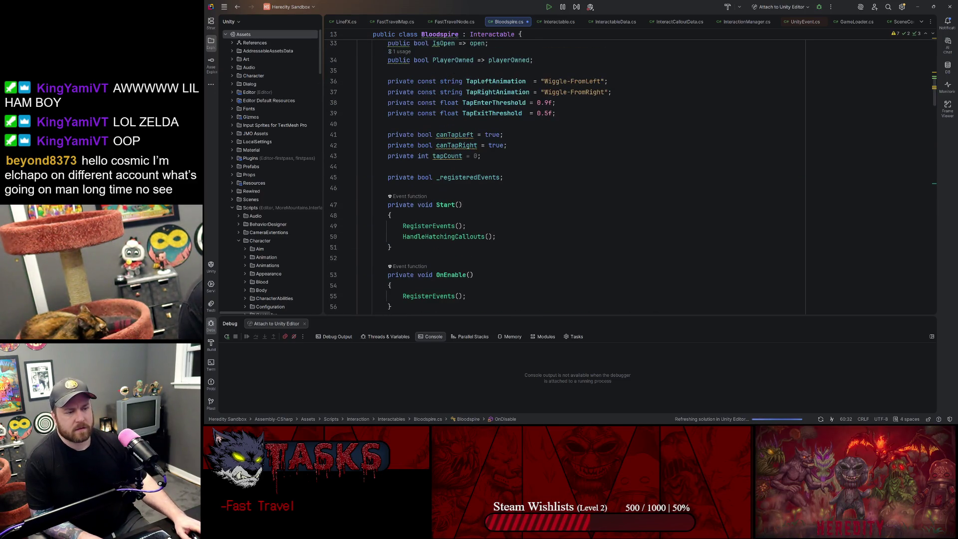
scroll(566, 172, up, 10)
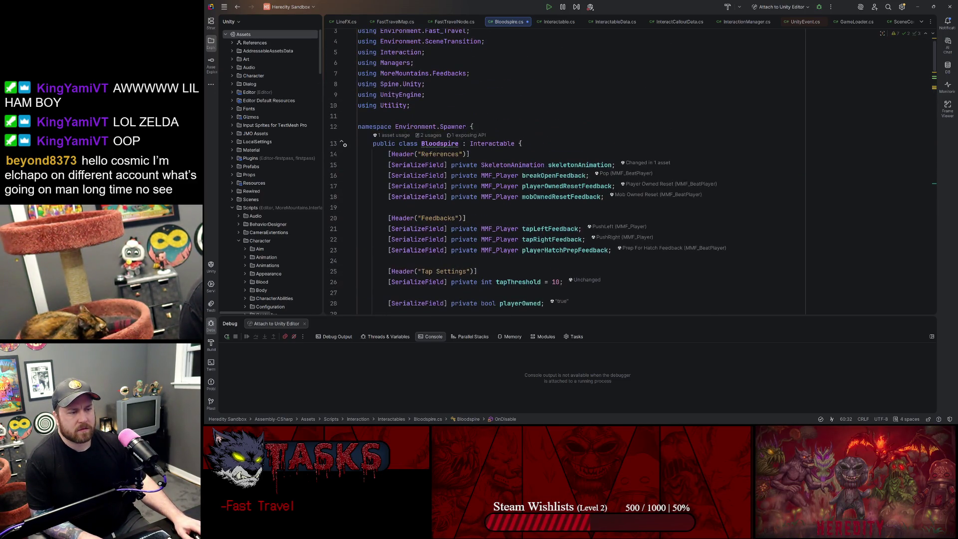
ctrl+click(494, 143)
scroll(566, 172, down, 6)
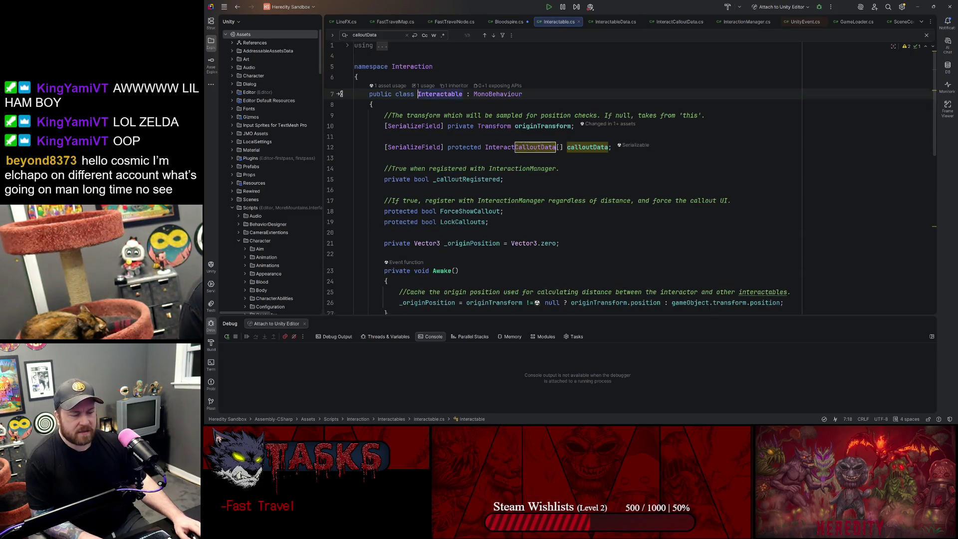
Step: Look over Interactable.cs and its Awake method, then return to Bloodspire.cs
scroll(558, 189, down, 6)
scroll(559, 188, up, 6)
scroll(567, 179, up, 3)
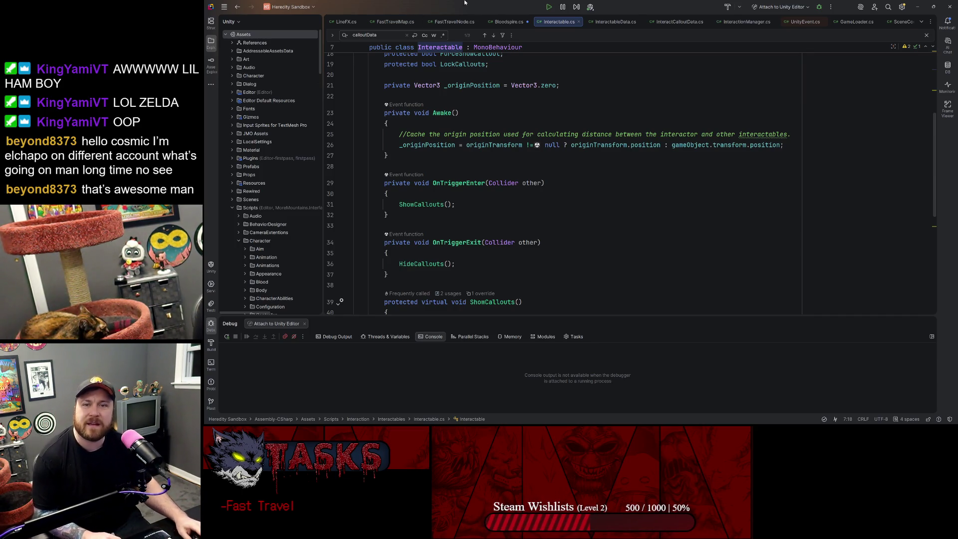
click(458, 113)
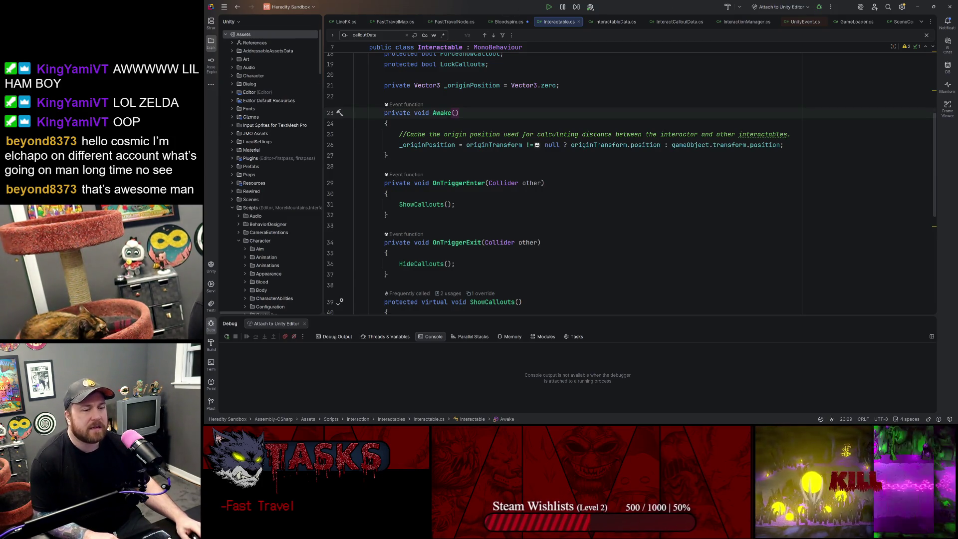
click(509, 21)
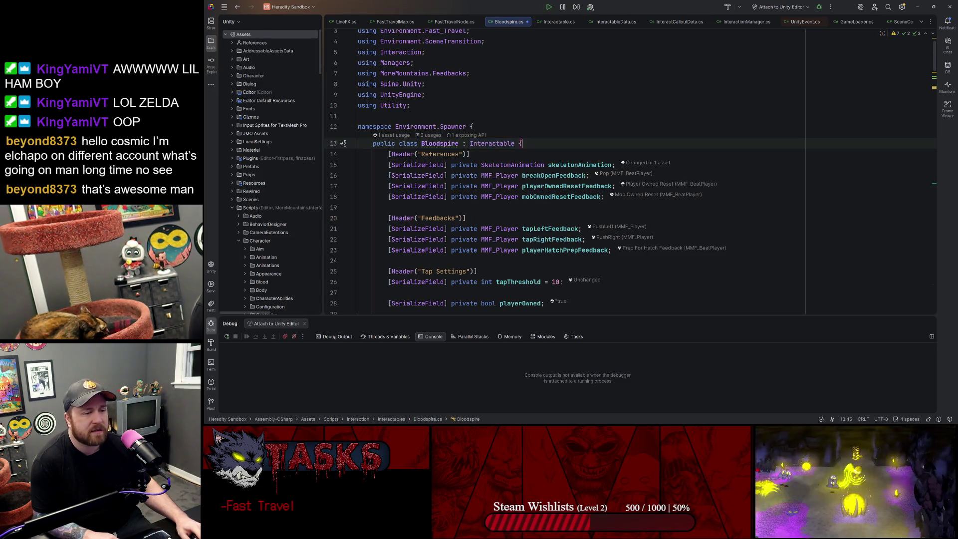
click(357, 116)
key(Up)
key(Up)
key(Up)
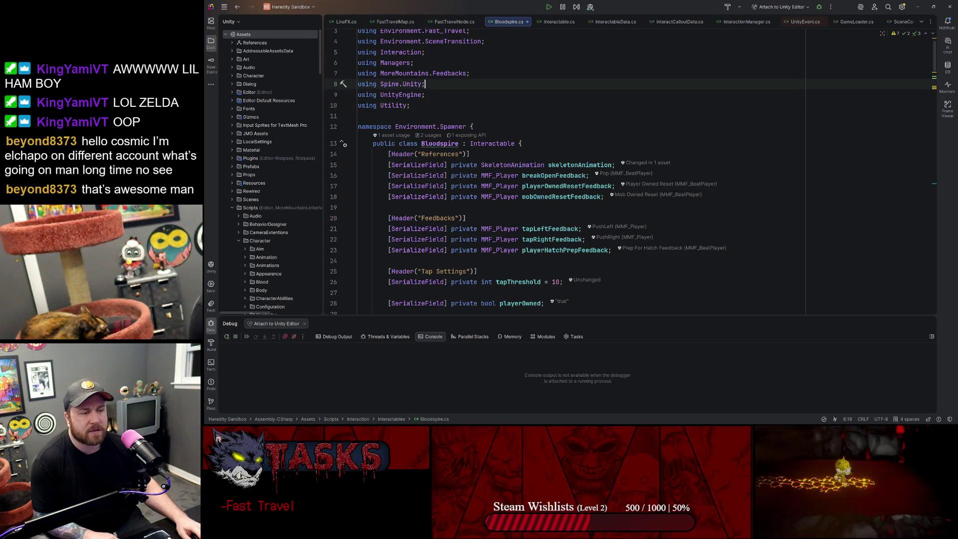
key(Down)
key(Down)
key(Down)
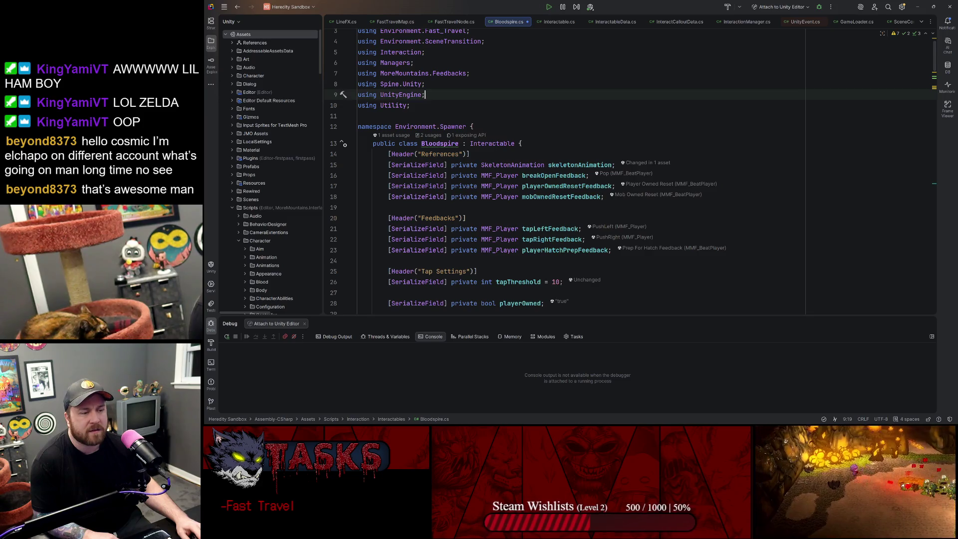
shift+click(512, 74)
key(Down)
key(Down)
key(Down)
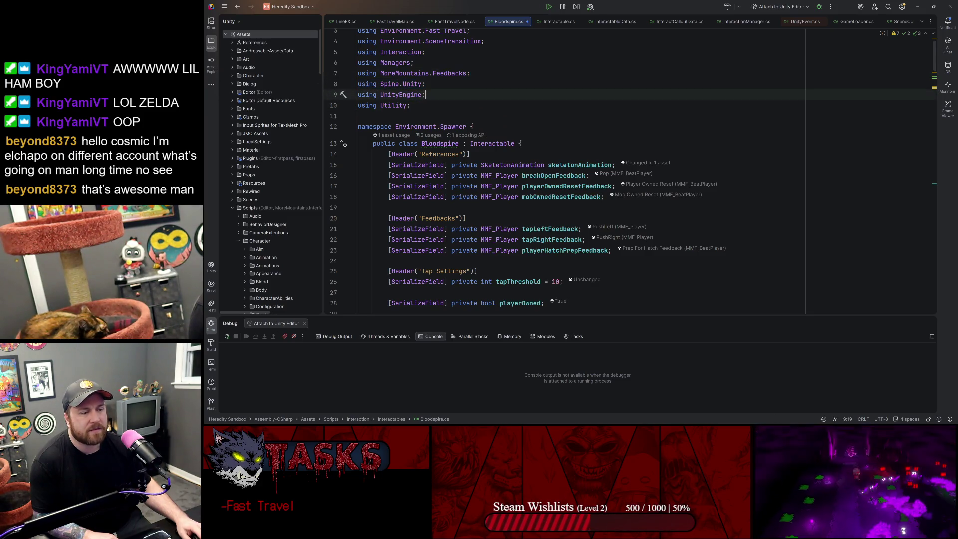
key(Down)
key(Down)
key(Down)
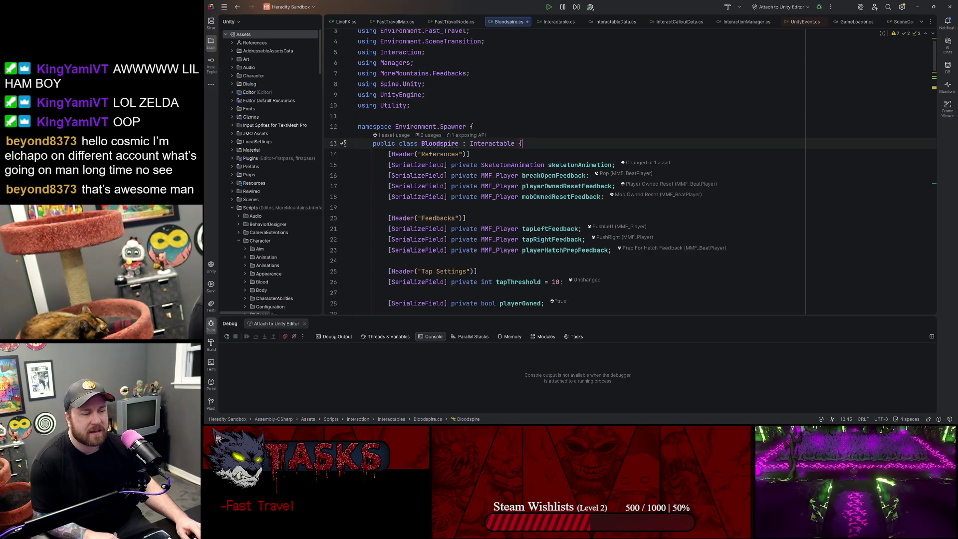
key(Down)
key(Down)
key(Down)
key(Down)
key(Down)
key(Down)
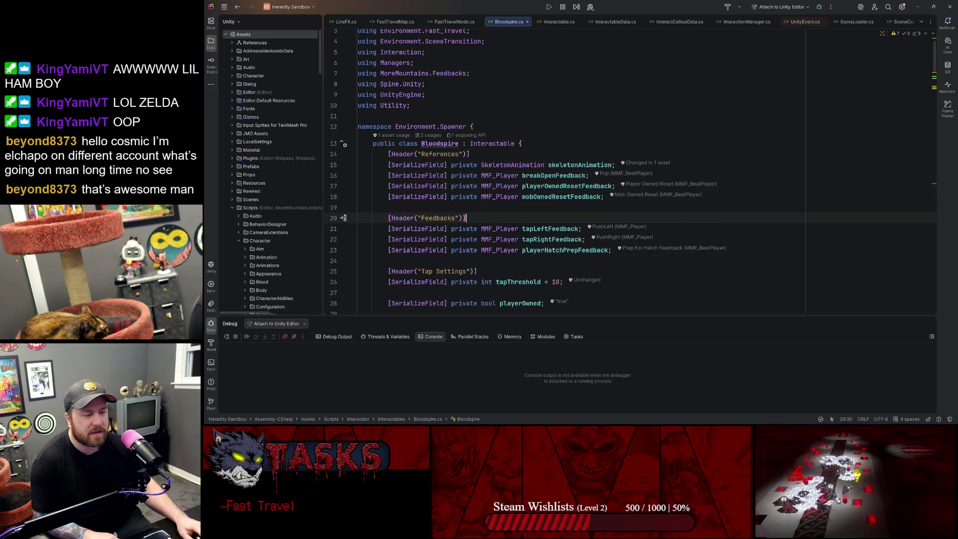
scroll(579, 170, down, 20)
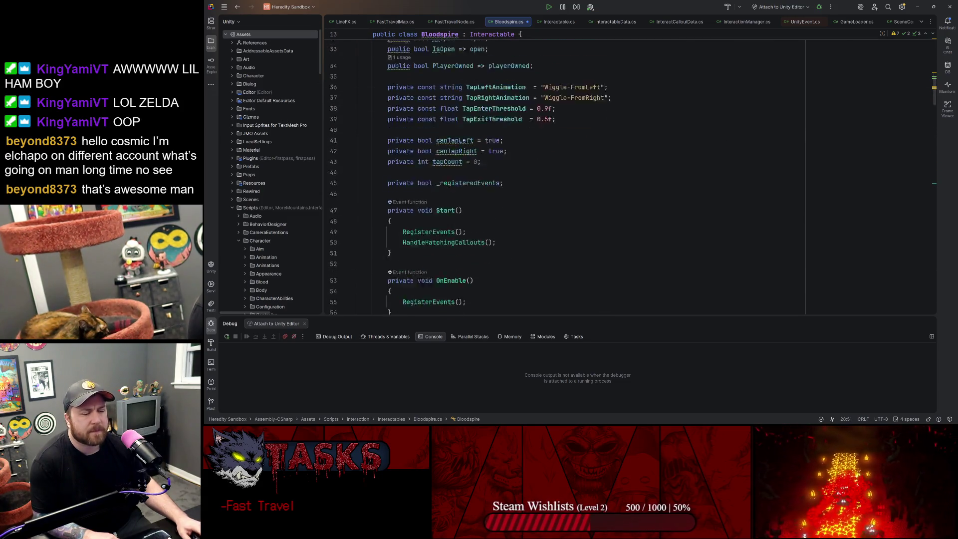
scroll(579, 170, up, 5)
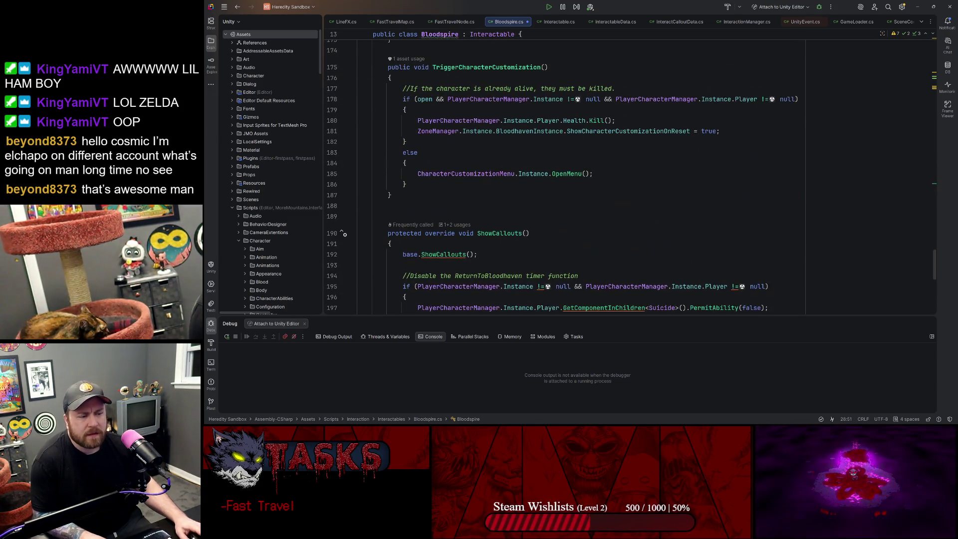
double_click(499, 233)
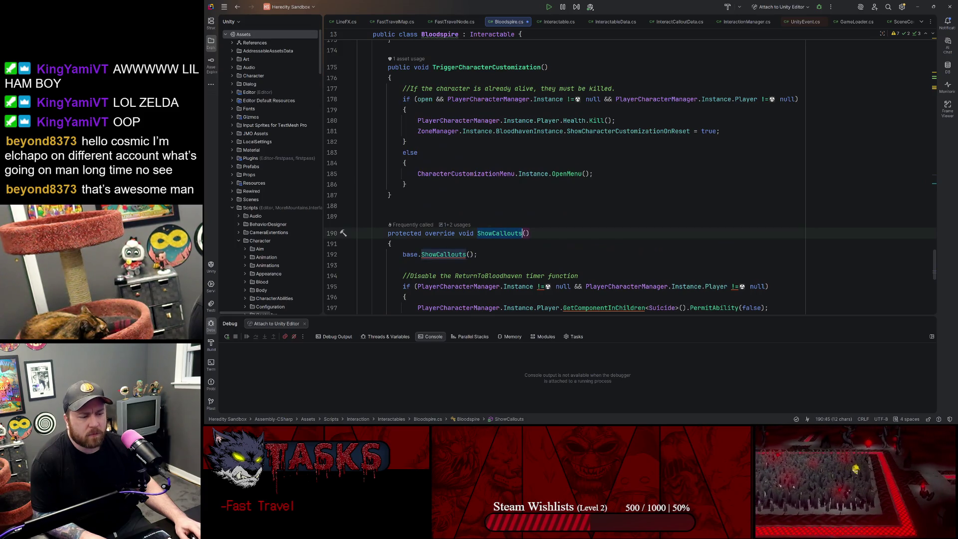
click(453, 225)
click(499, 269)
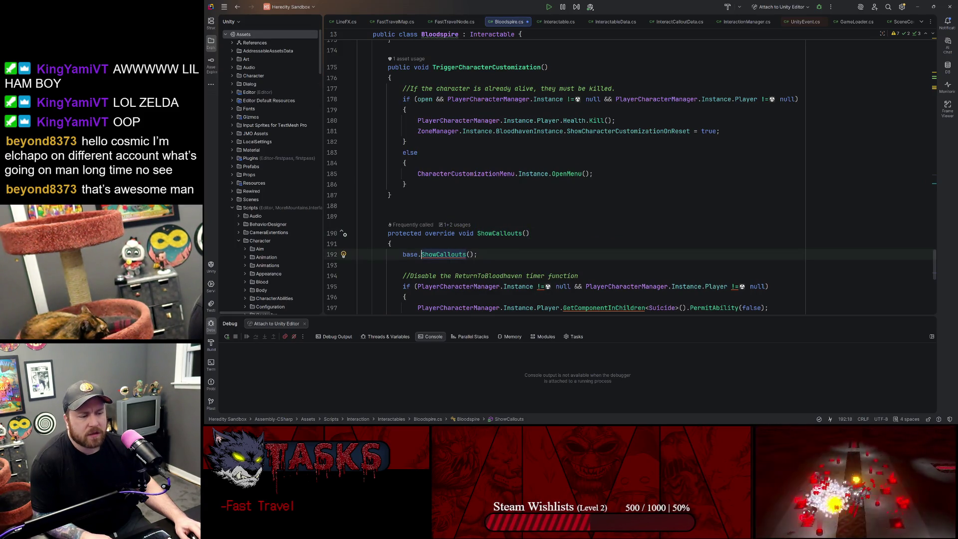
click(461, 228)
click(499, 271)
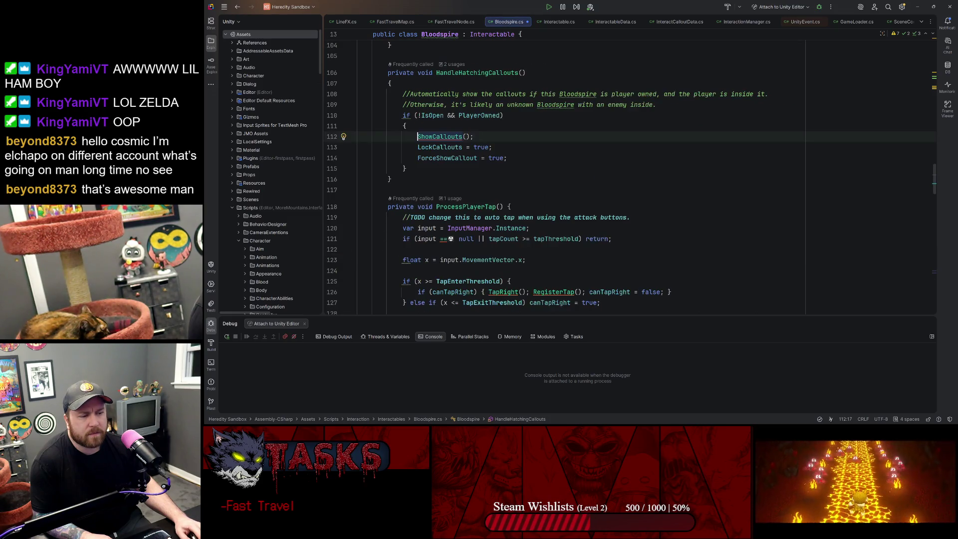
click(467, 72)
scroll(466, 72, up, 7)
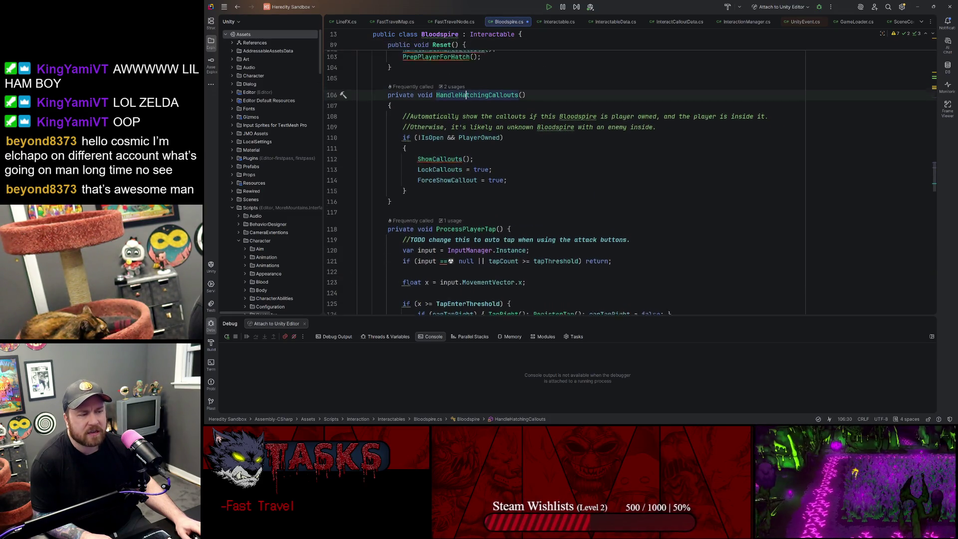
scroll(466, 72, up, 2)
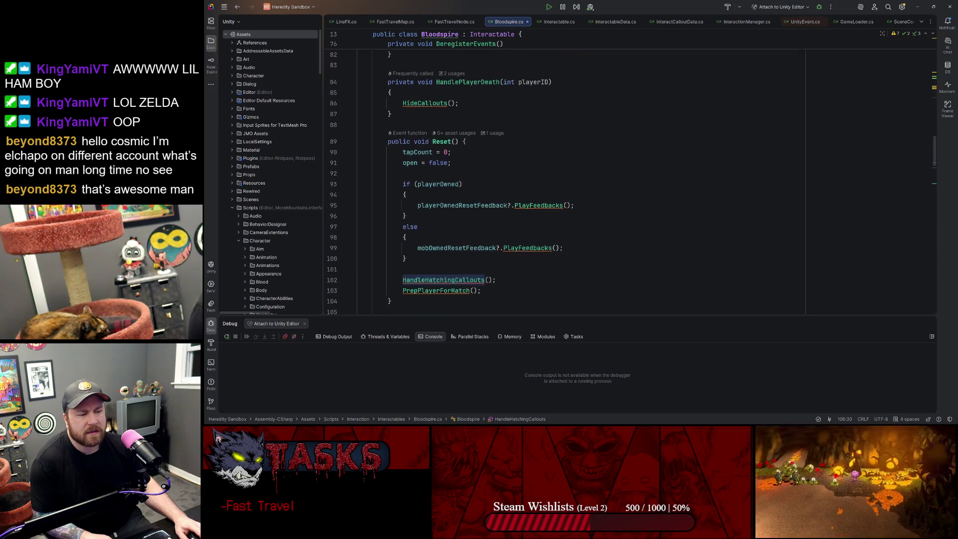
scroll(450, 164, down, 5)
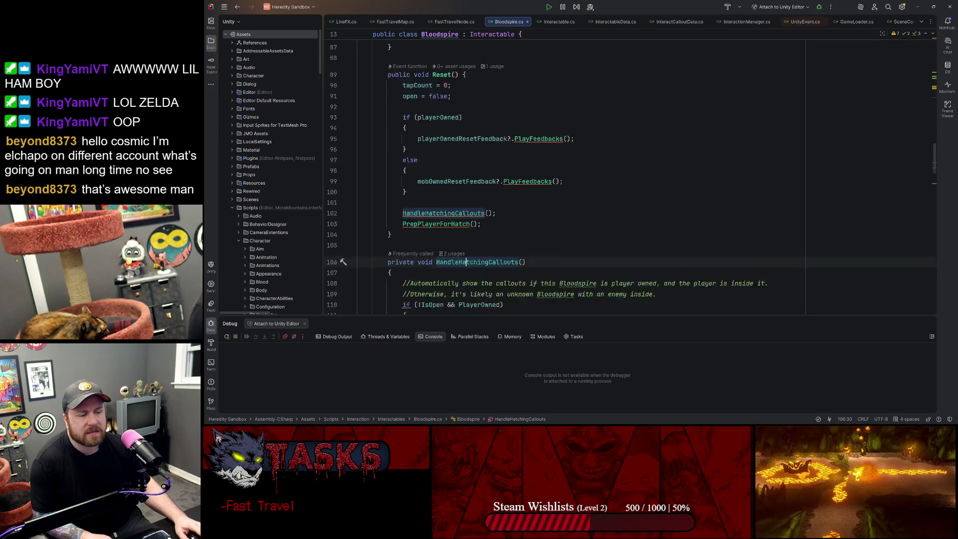
click(446, 161)
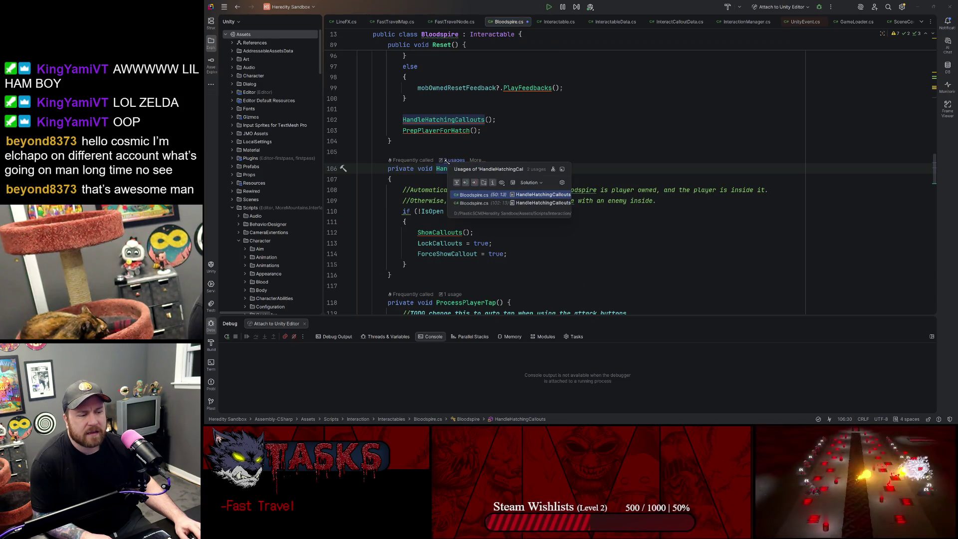
click(474, 203)
click(451, 161)
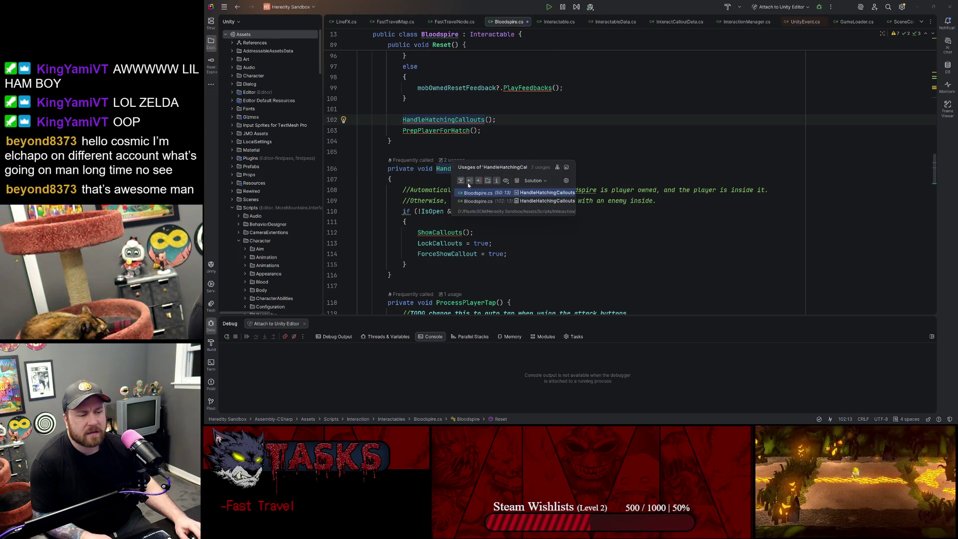
click(476, 195)
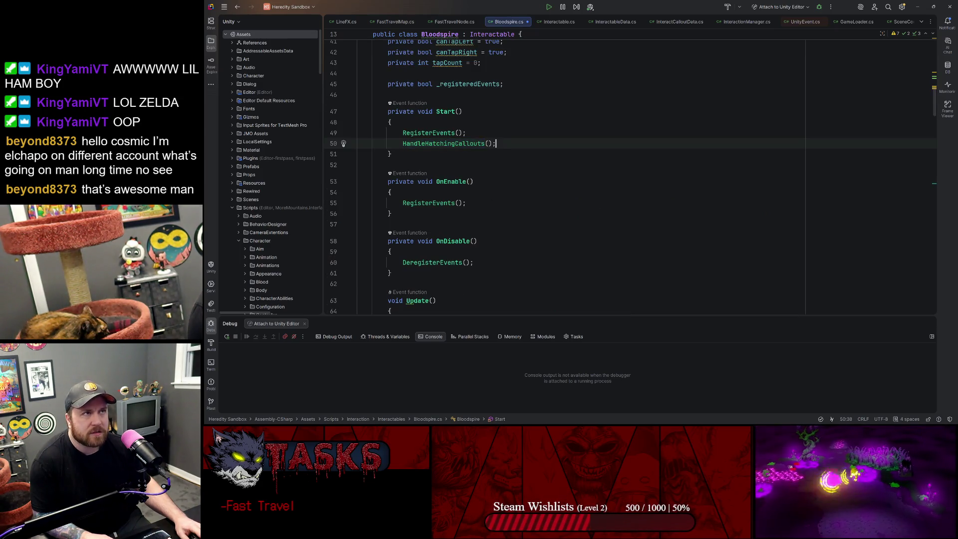
scroll(631, 177, down, 5)
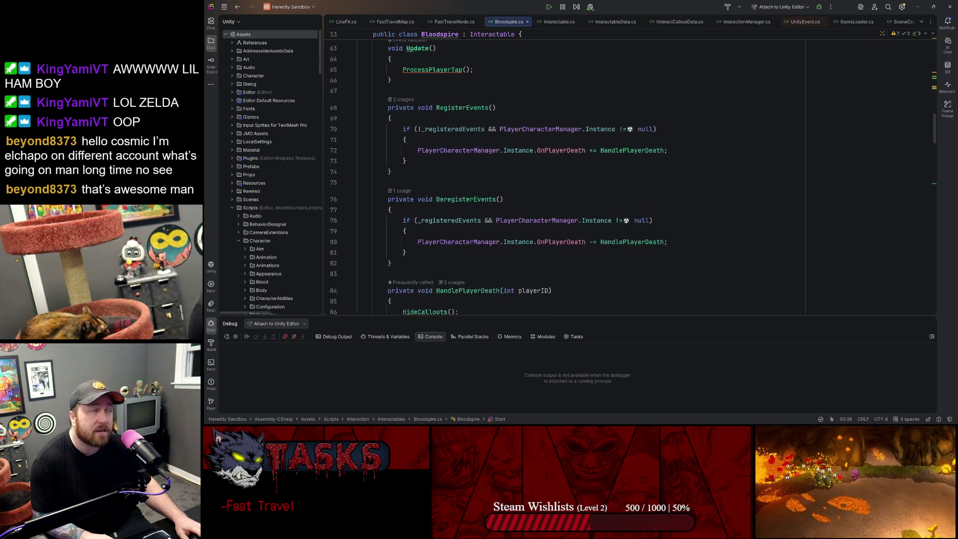
scroll(564, 175, down, 1)
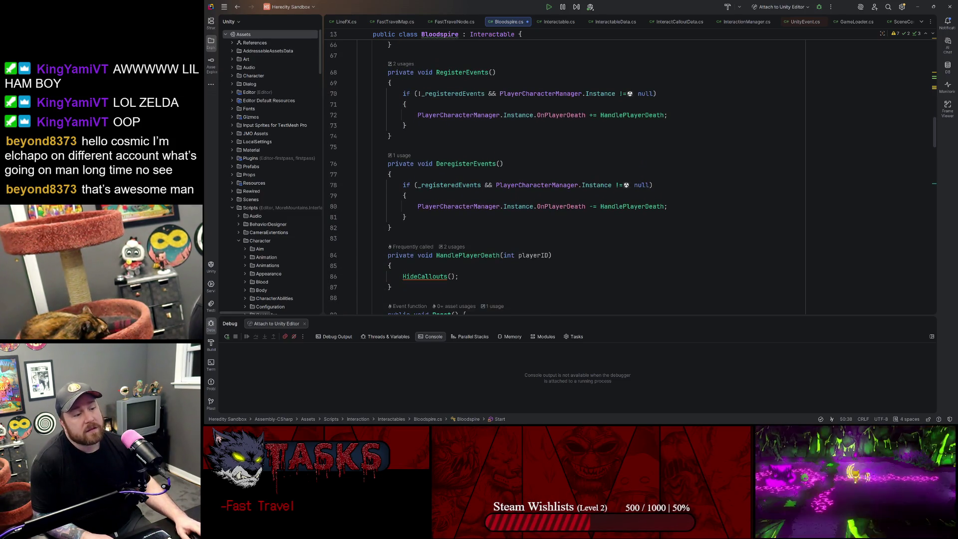
mouse_move(518, 115)
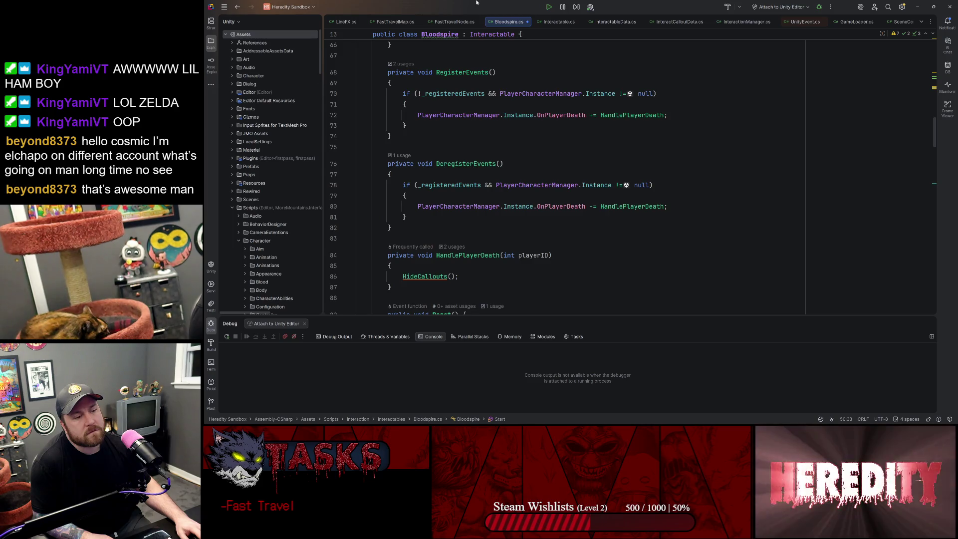
key(End)
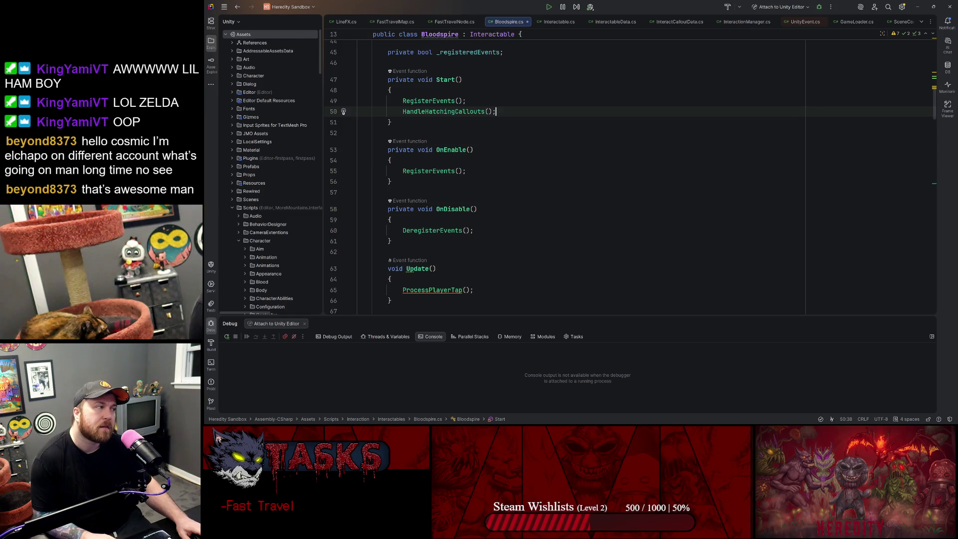
click(473, 230)
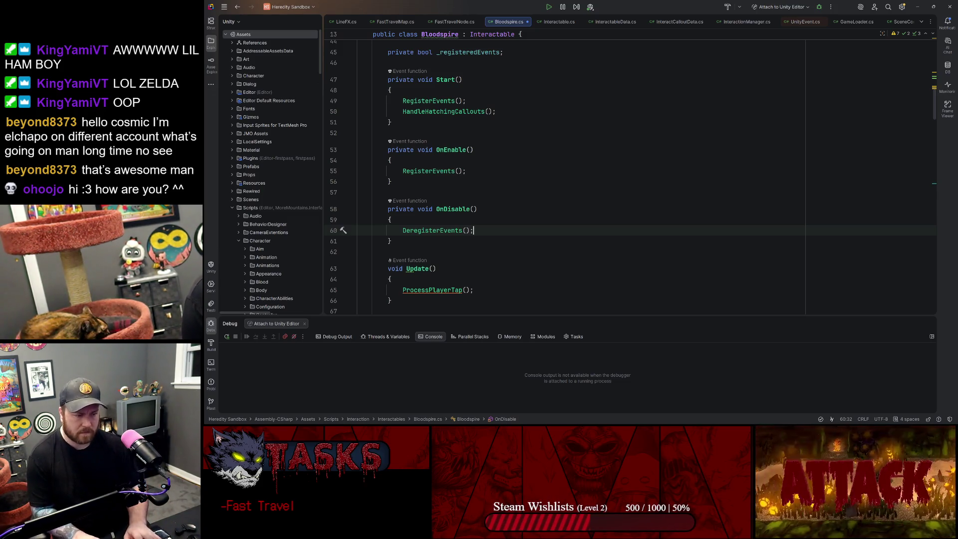
Step: Insert a HideCallouts(); line above DeregisterEvents() in OnDisable using code completion
key(Up)
key(Return)
key(Return)
text(loadPending = true;)
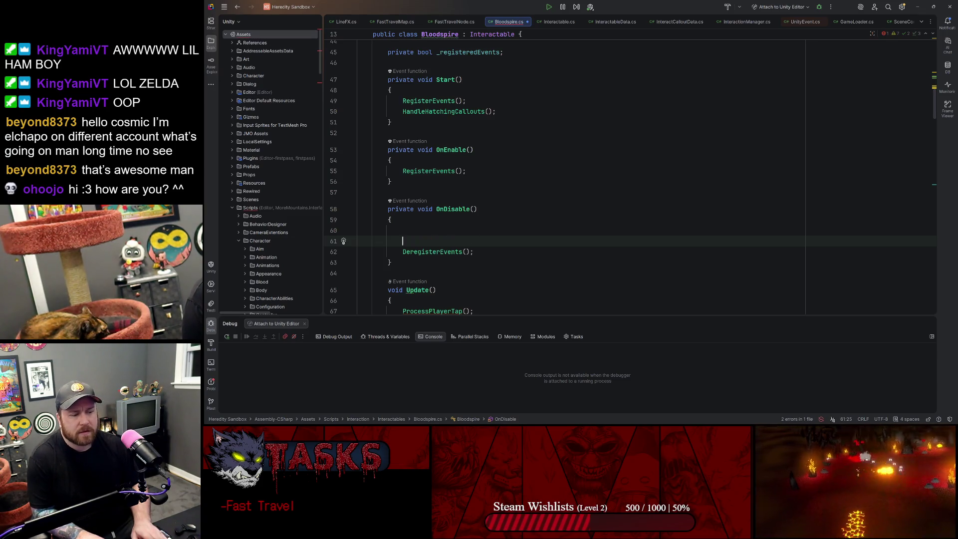
key(BackSpace)
text(Hi)
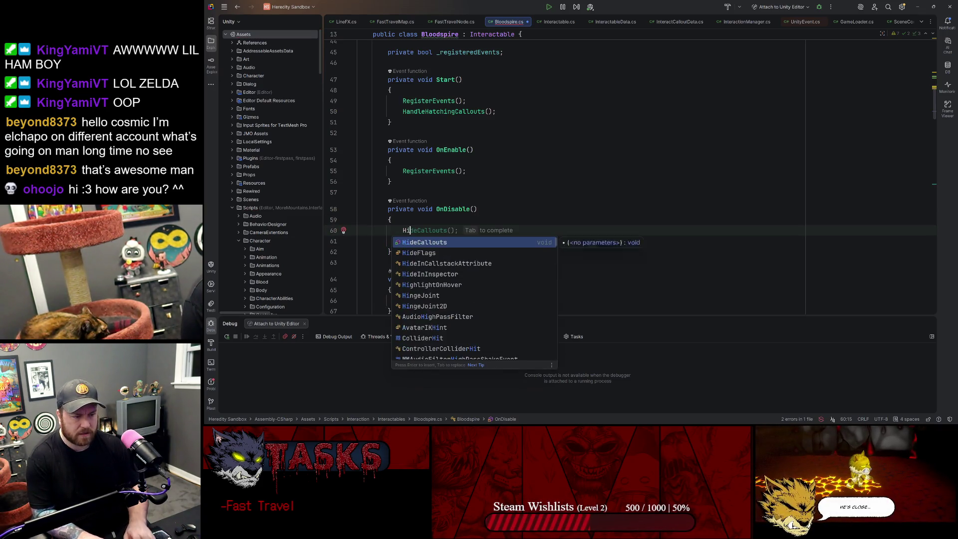
key(Return)
key(Caps_Lock)
text(;)
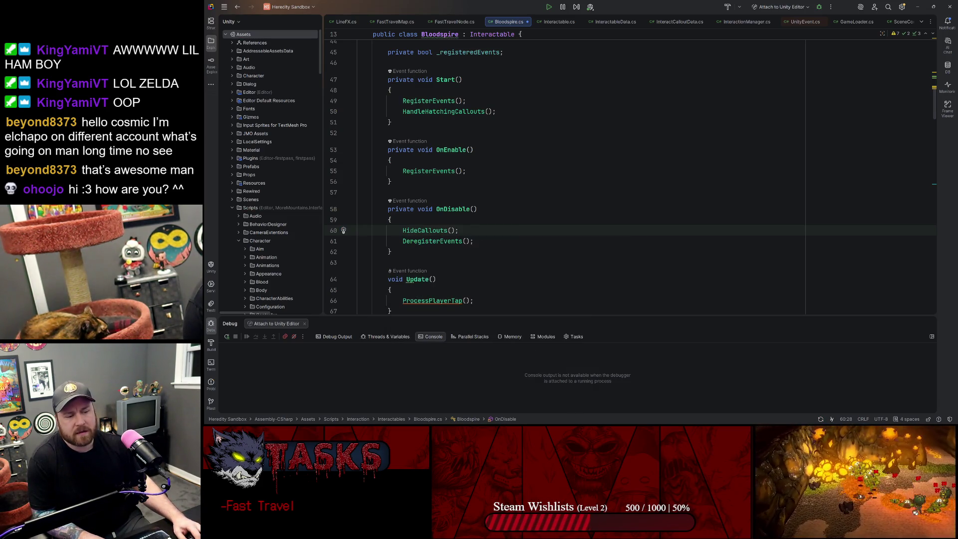
Step: Check the OnDisable method, then switch to Interactable.cs
key(Up)
key(Up)
key(End)
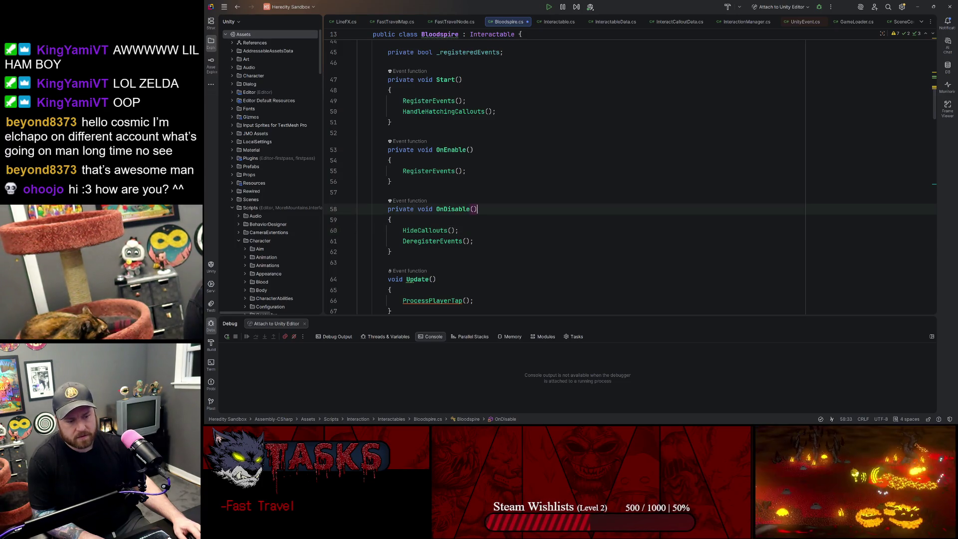
key(Down)
key(Down)
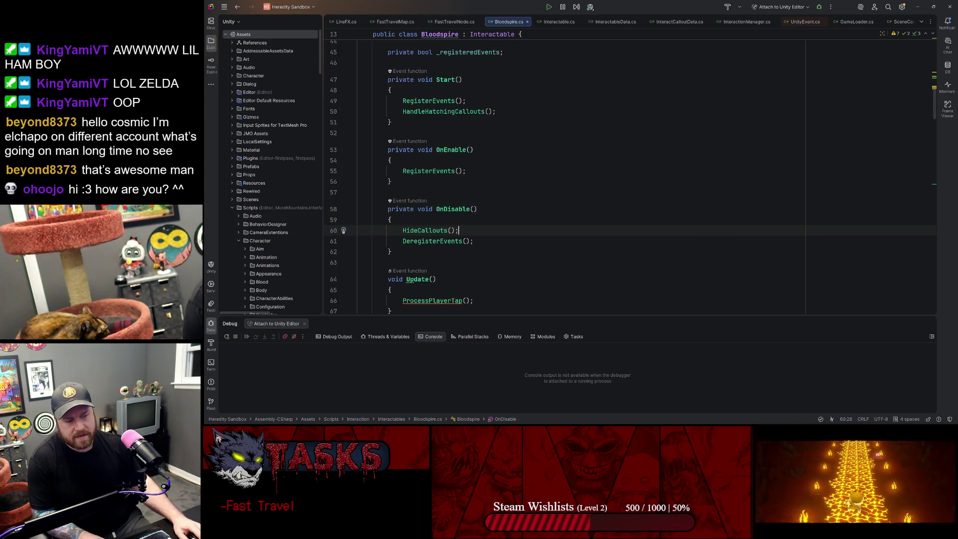
scroll(564, 174, down, 7)
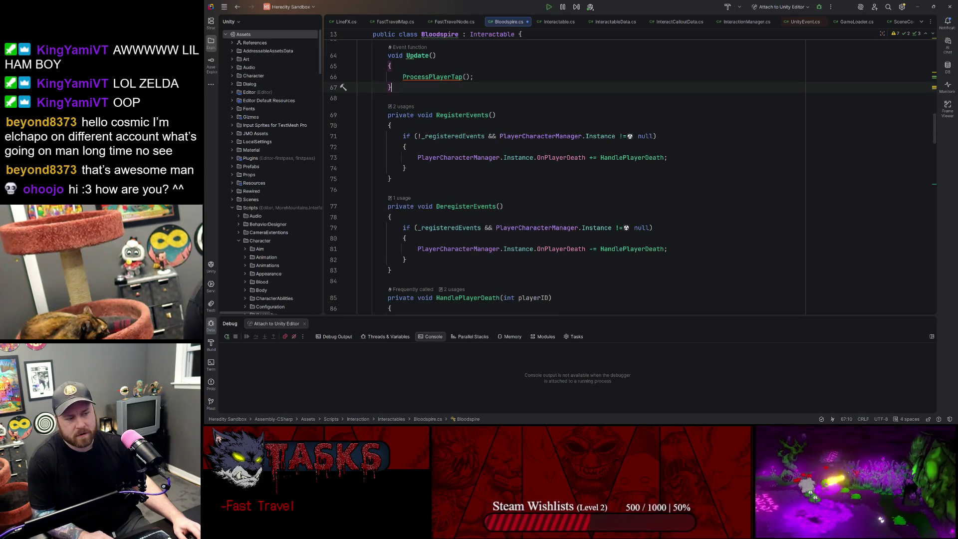
click(553, 24)
Step: Jump to the base ShowCallouts method and view the InteractableData and InteractCalloutData scripts
key(alt+Down)
key(alt+Down)
key(alt+Down)
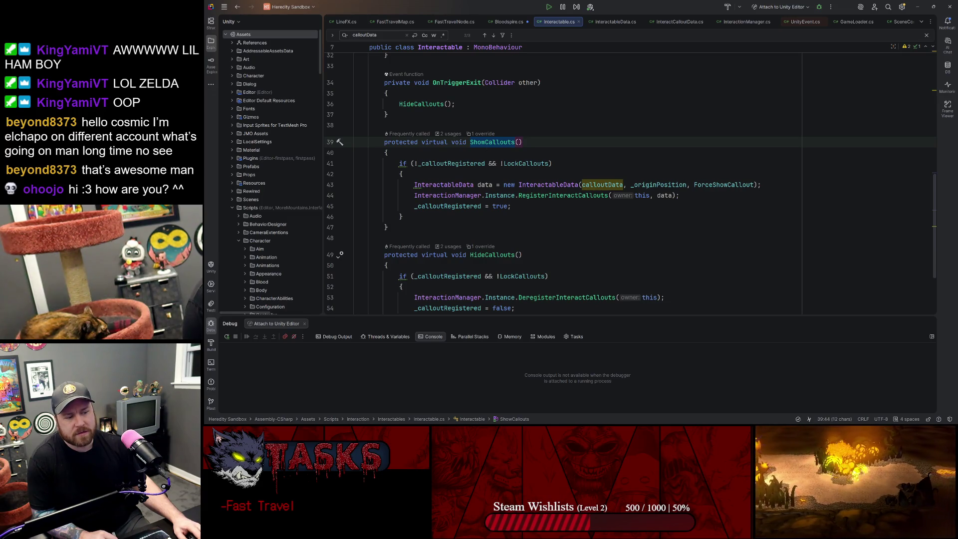
scroll(564, 185, down, 3)
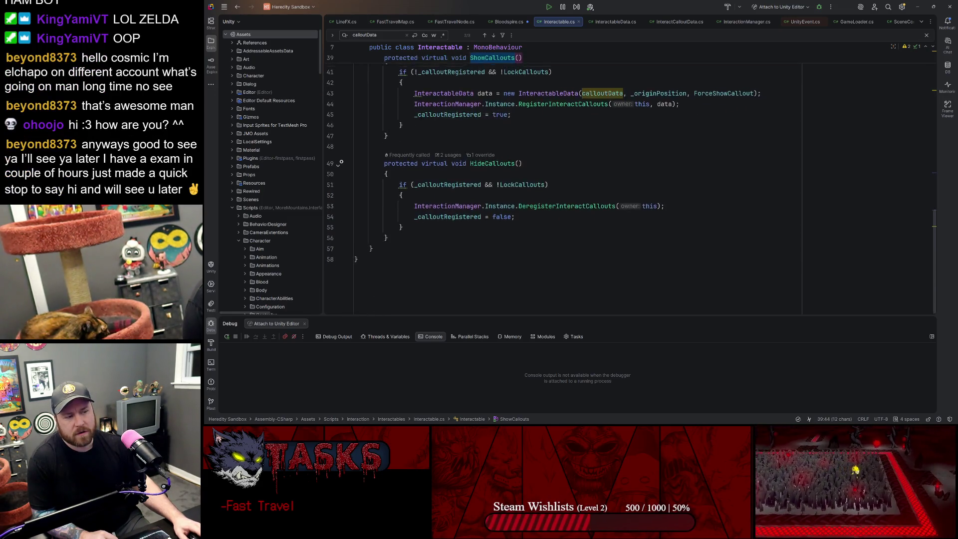
scroll(564, 184, up, 3)
click(606, 25)
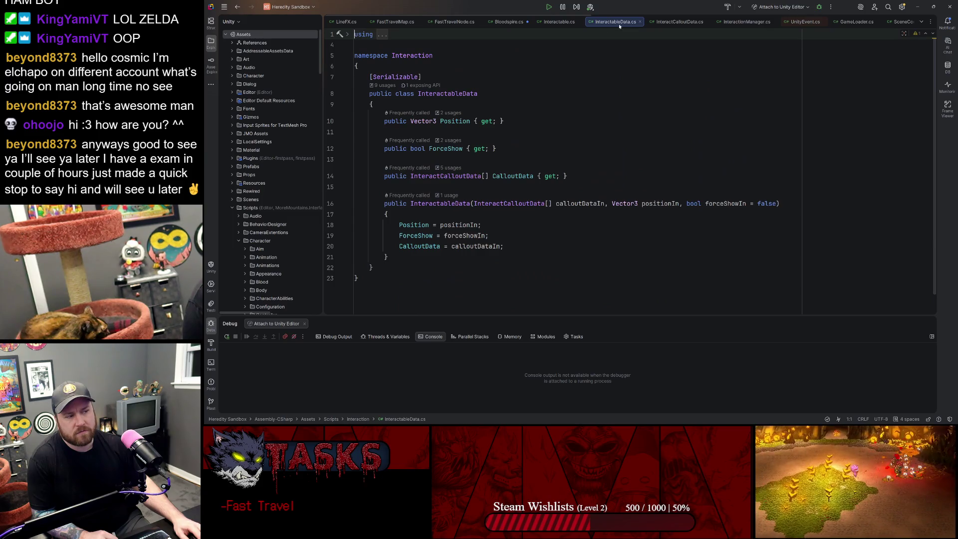
click(679, 21)
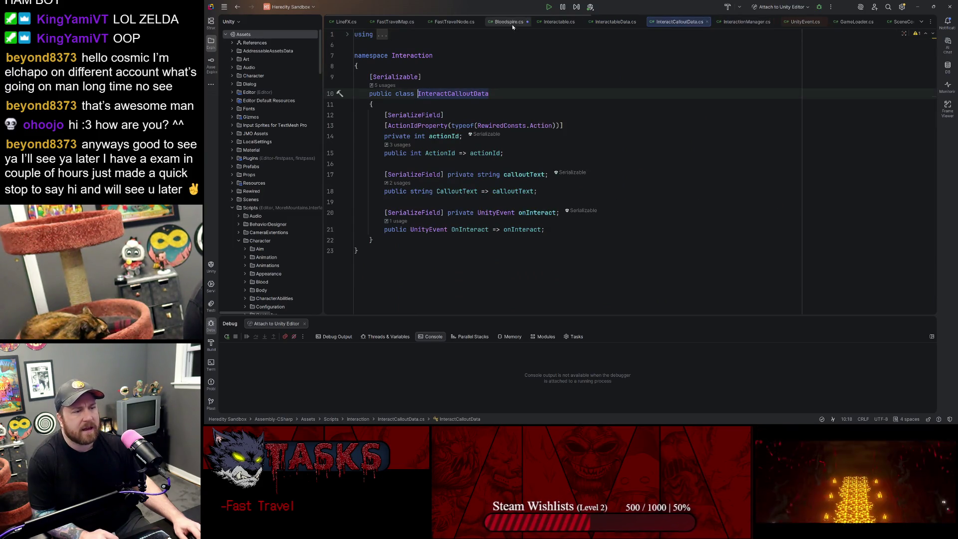
Step: Look over FastTravelNode.cs and Bloodspire.cs, then switch to InteractionManager.cs
click(463, 22)
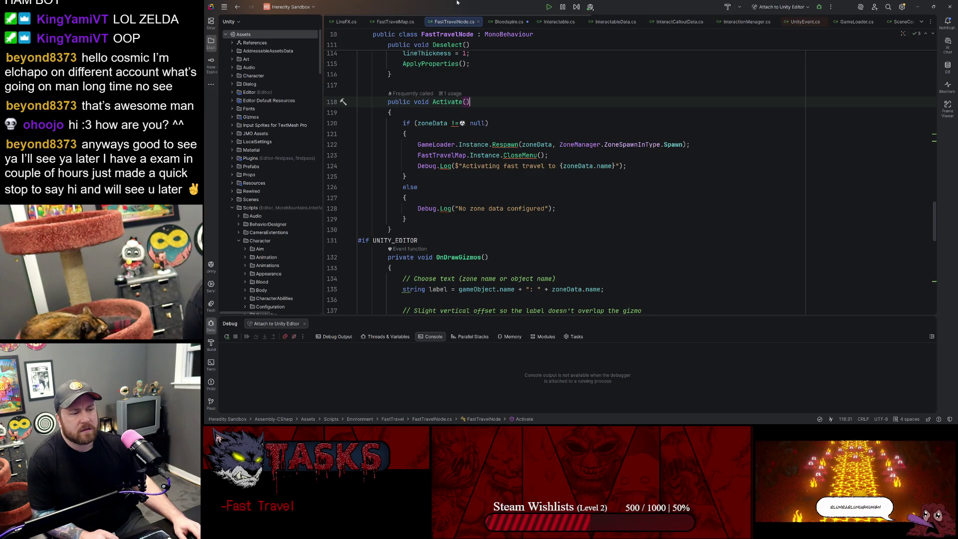
click(509, 21)
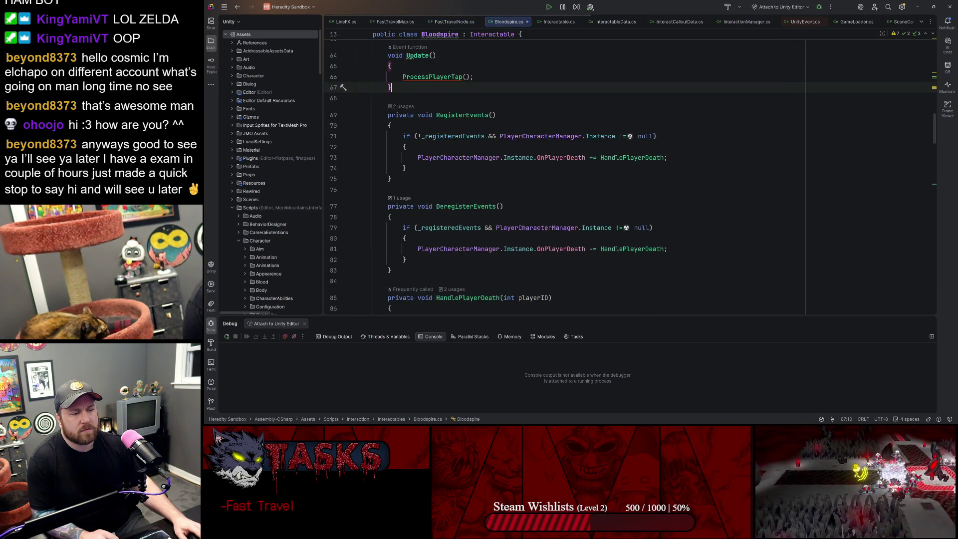
scroll(564, 174, down, 3)
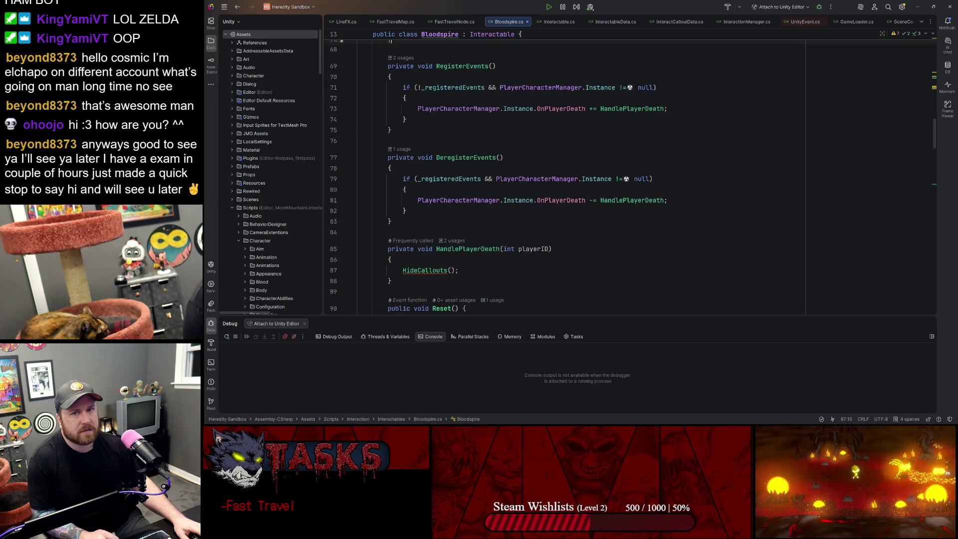
scroll(629, 175, up, 2)
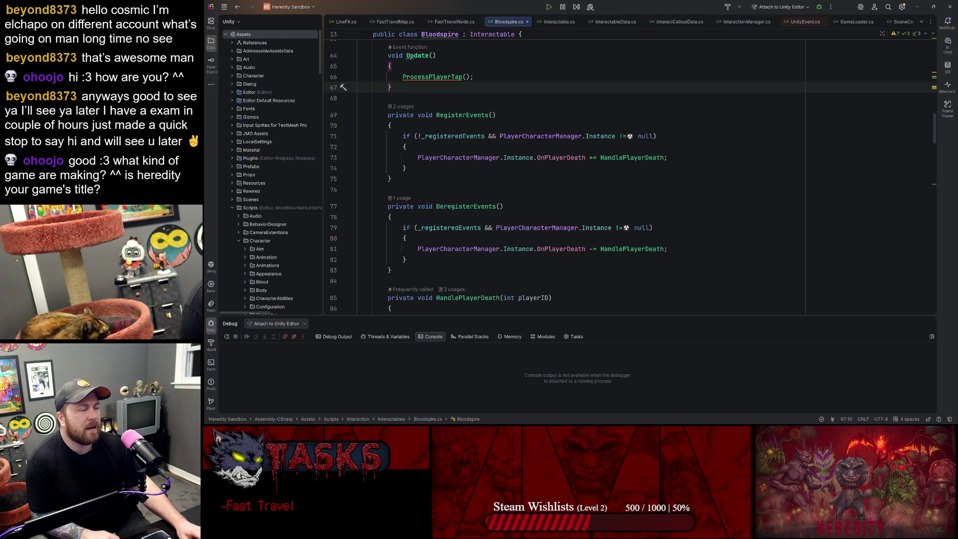
key(ctrl+Tab)
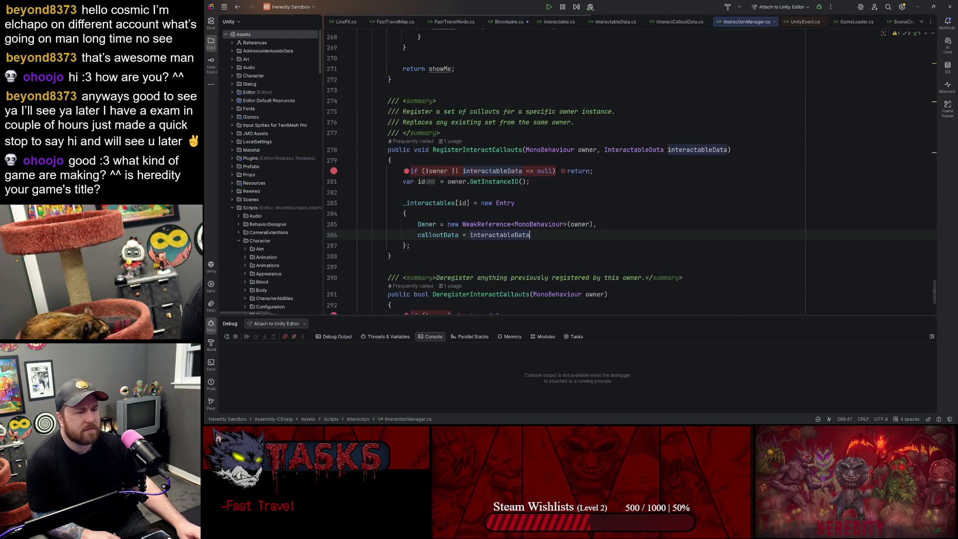
click(593, 170)
scroll(631, 166, down, 3)
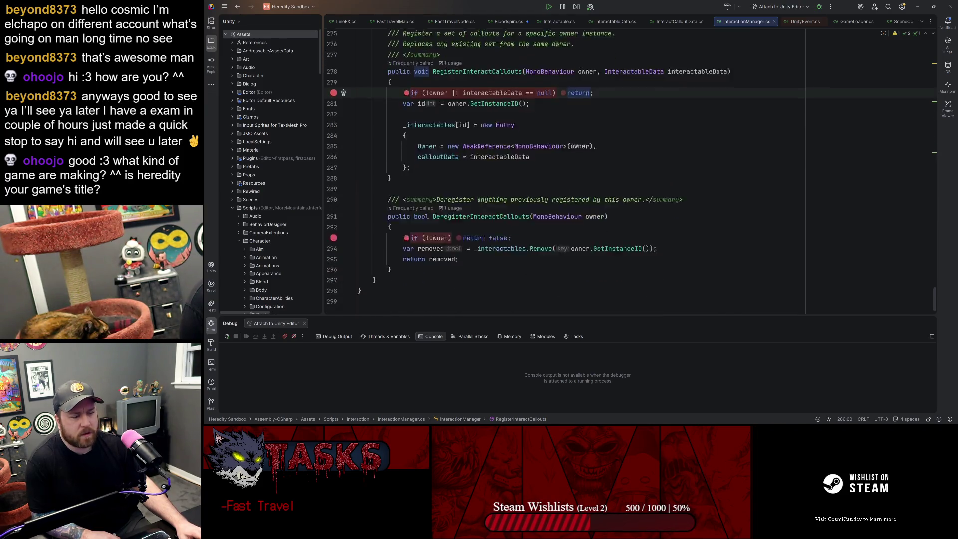
click(489, 33)
scroll(631, 171, up, 10)
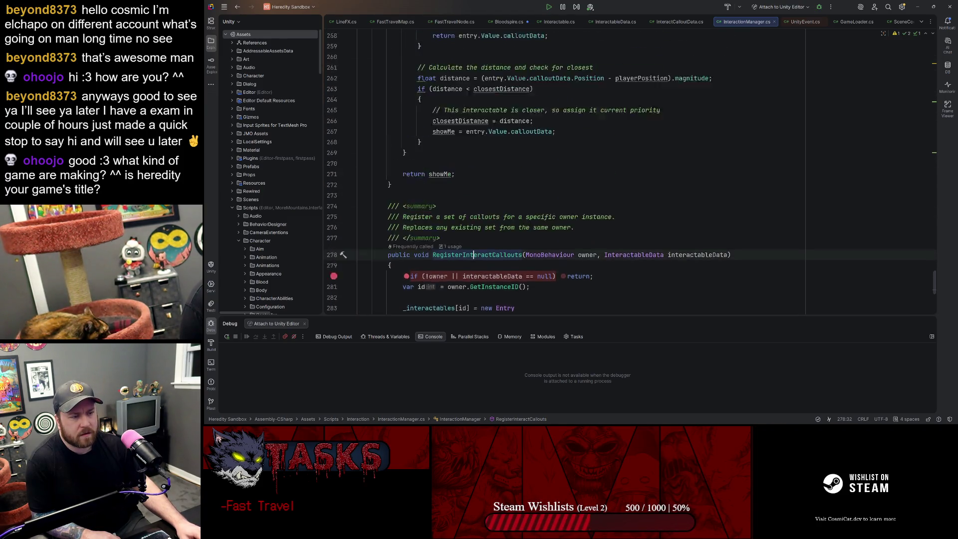
scroll(530, 170, up, 5)
click(530, 169)
scroll(530, 169, up, 14)
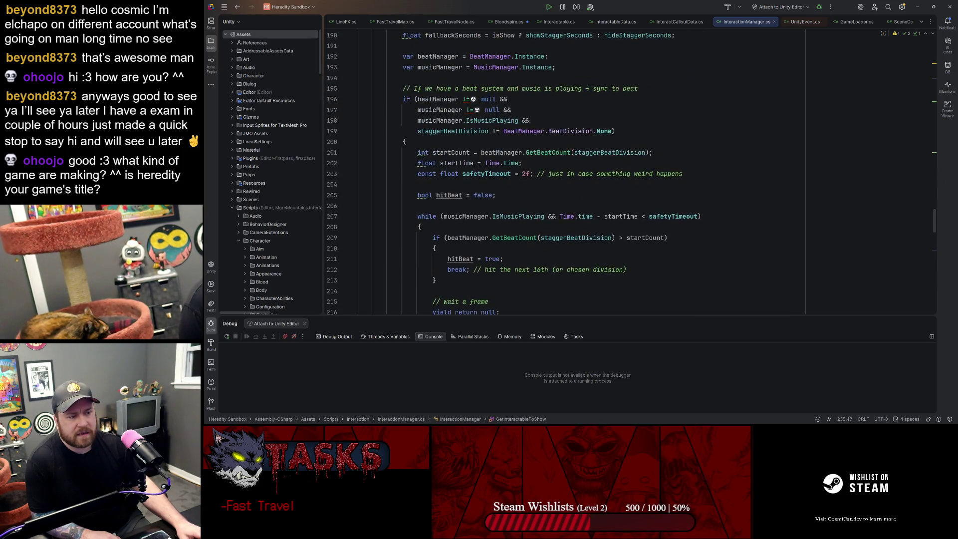
scroll(530, 169, up, 13)
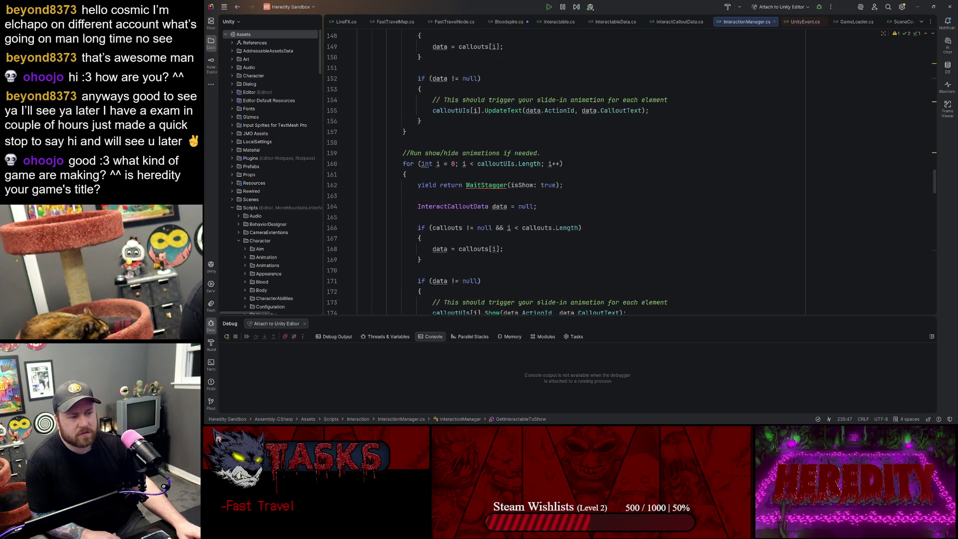
scroll(530, 169, up, 8)
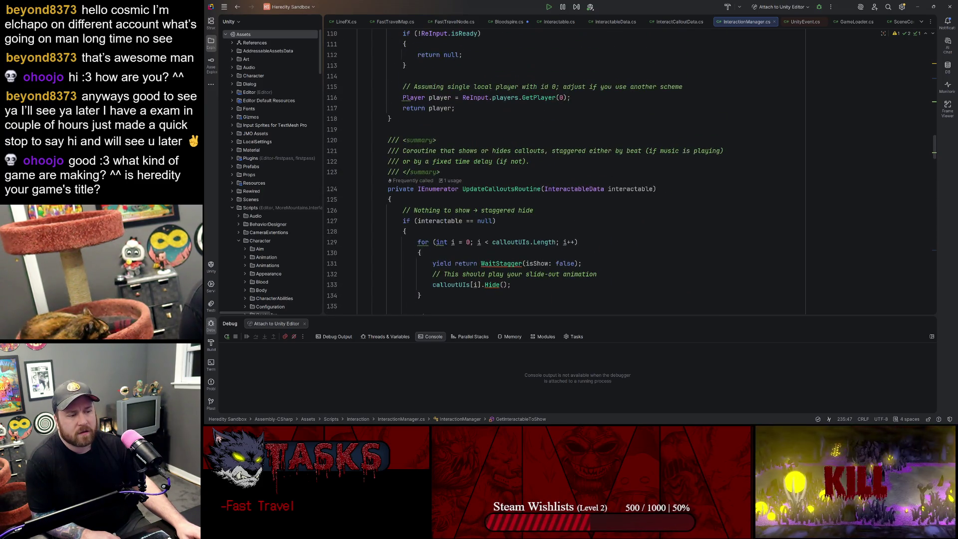
scroll(530, 169, up, 11)
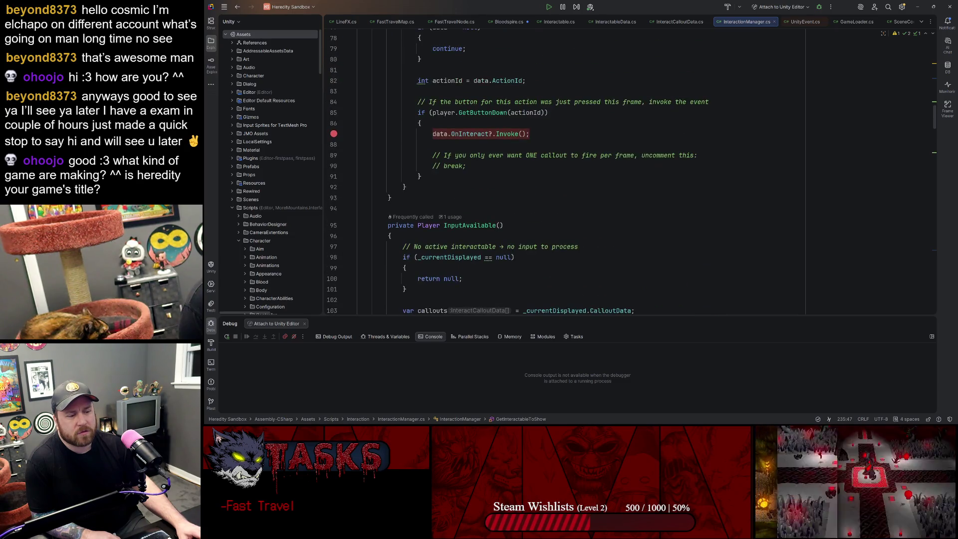
scroll(530, 169, up, 7)
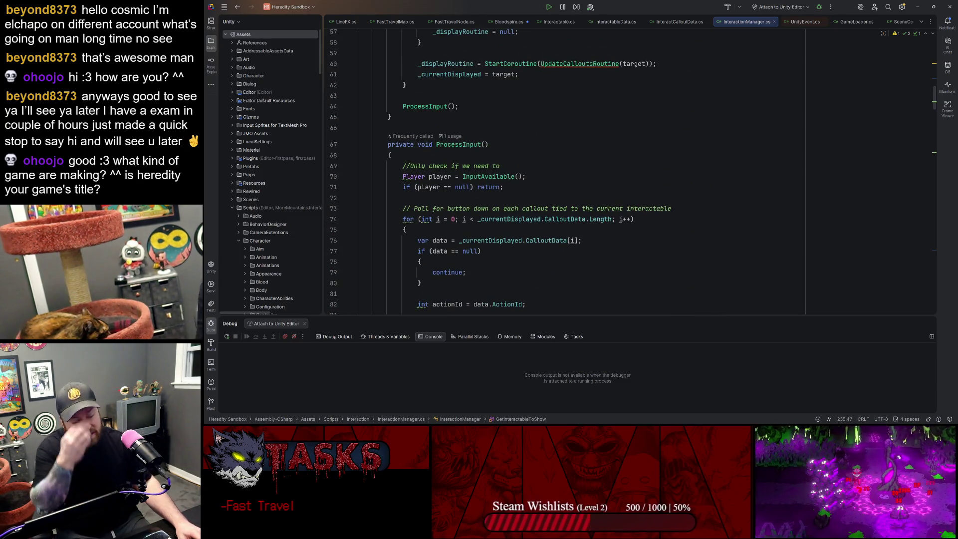
click(504, 186)
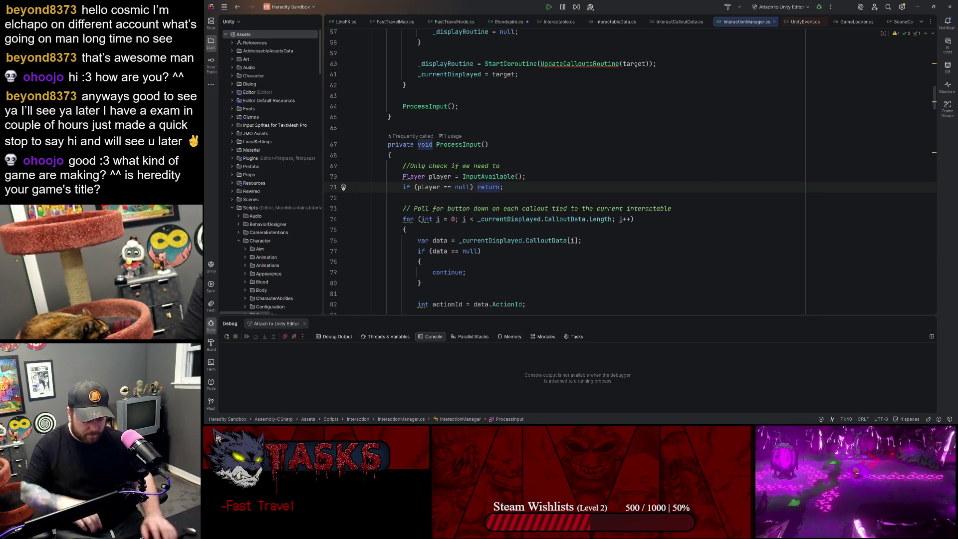
Step: Add `if (GameLoader.Instance.LoadPending) return;` below the null check in ProcessInput
key(Return)
text(I)
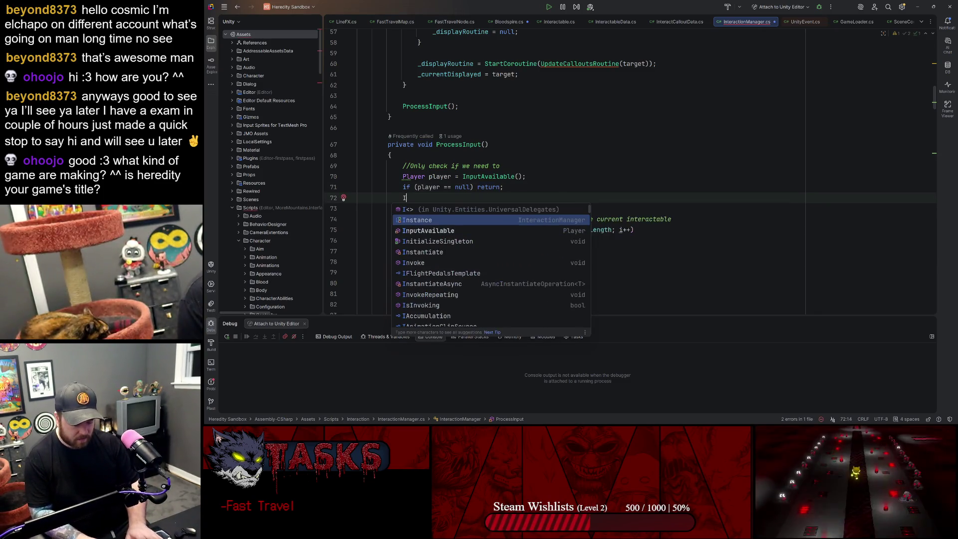
text(f()
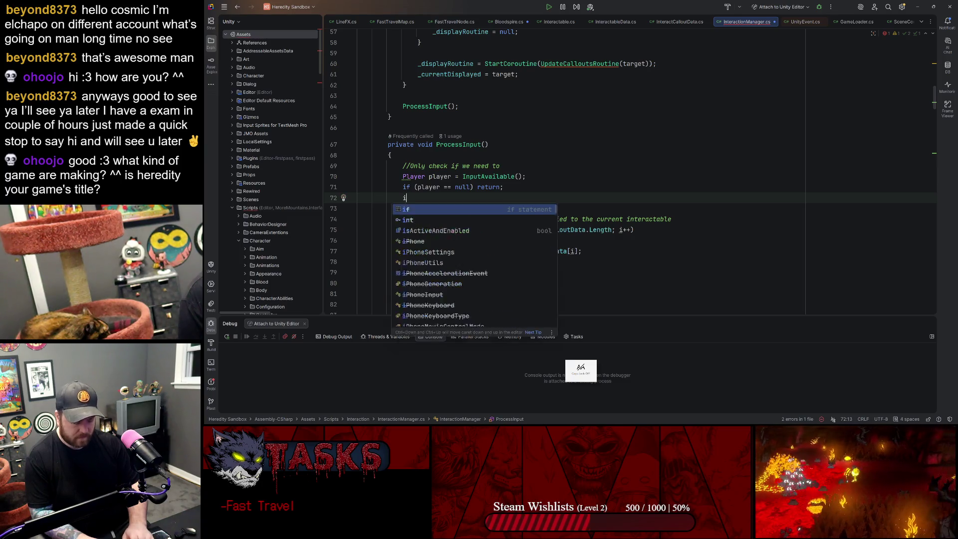
text(GameLoader.)
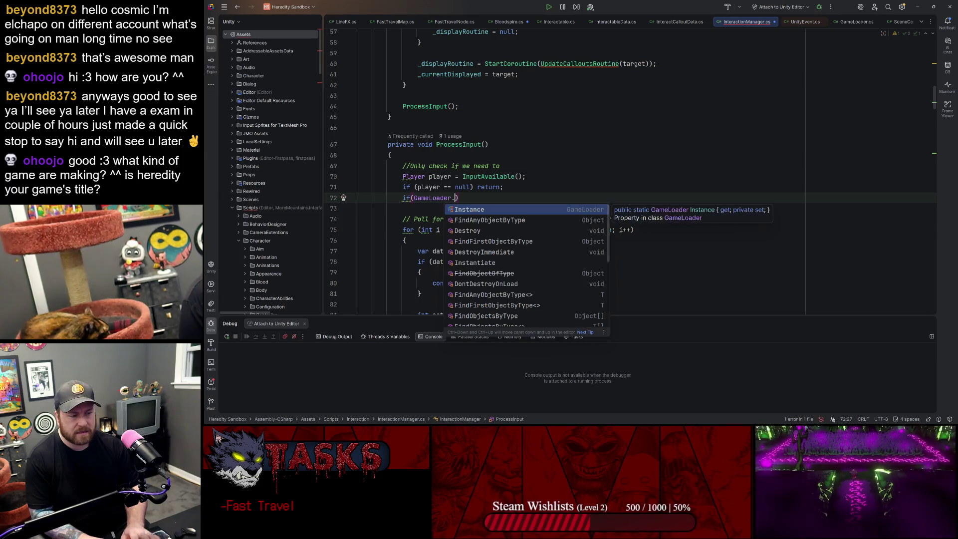
key(Return)
text(.)
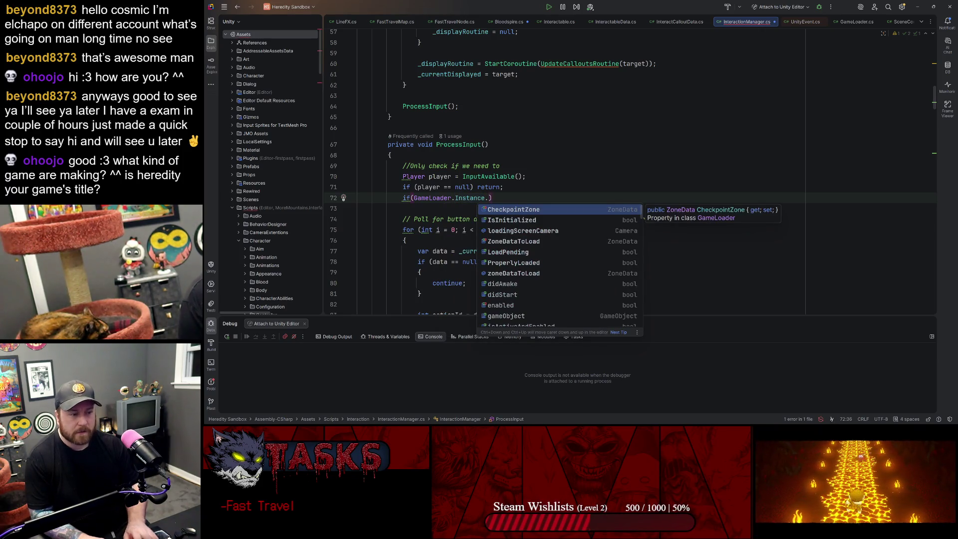
key(Down)
key(Down)
key(Down)
key(Return)
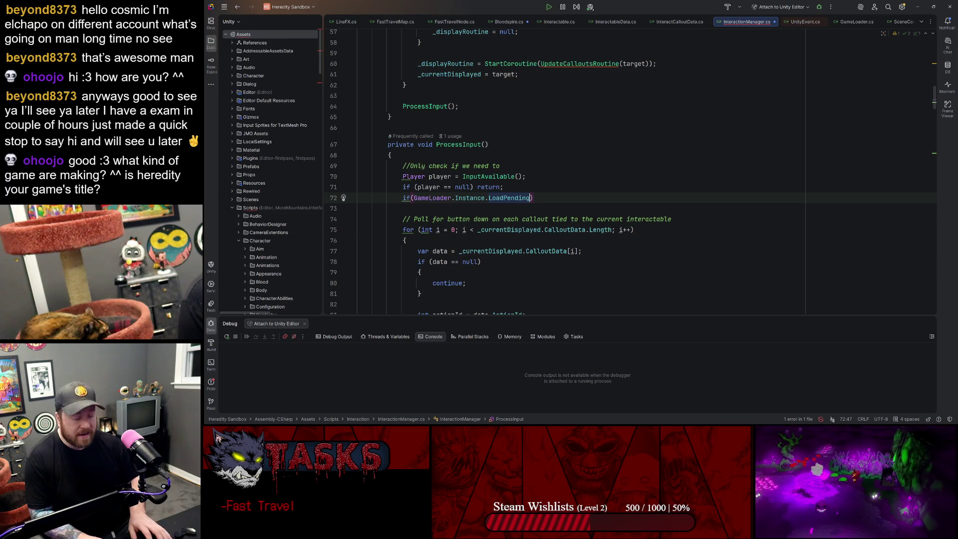
text() reut)
key(BackSpace)
key(BackSpace)
text(turn;)
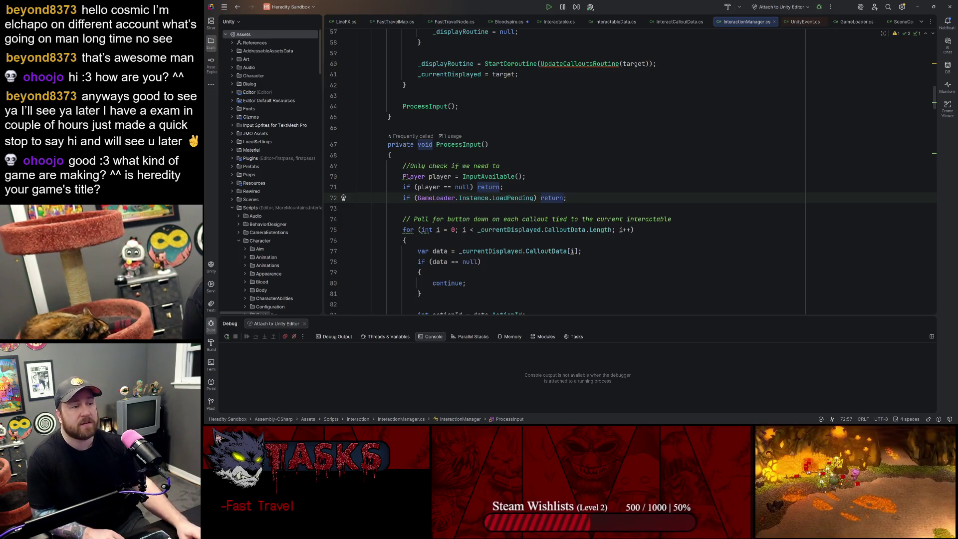
Step: In Bloodspire.cs, find the HandleHatchingCallouts call in Start and go to its definition
click(519, 21)
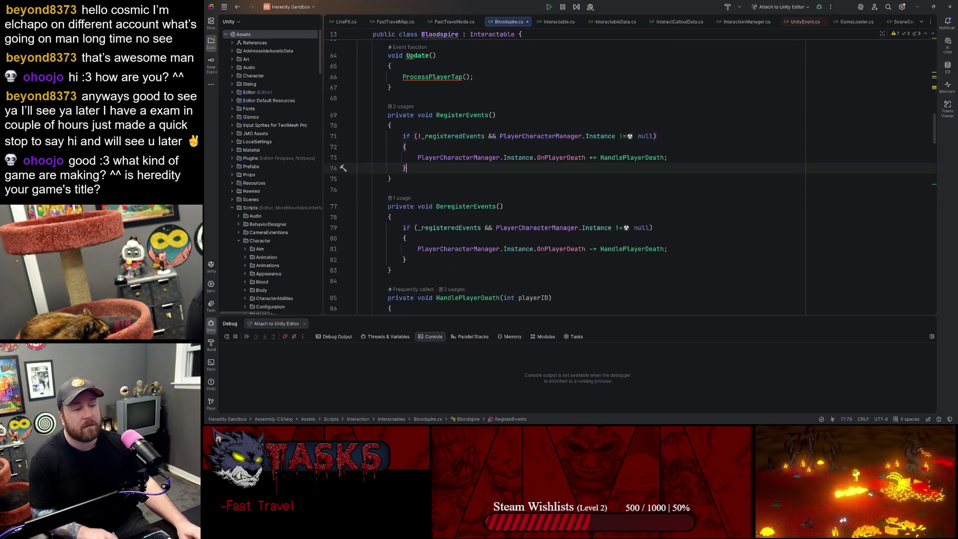
scroll(564, 170, up, 5)
scroll(564, 175, down, 3)
scroll(564, 175, up, 10)
scroll(564, 174, down, 5)
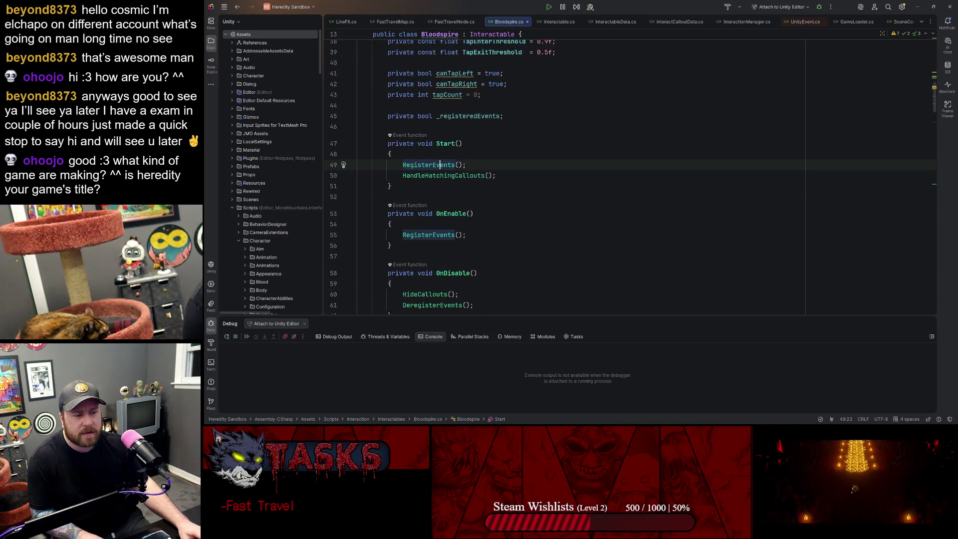
double_click(443, 175)
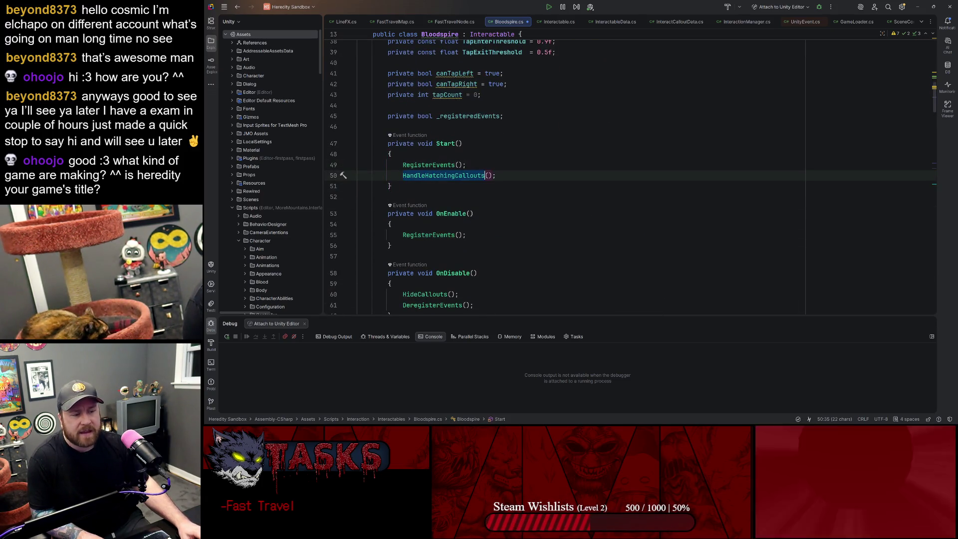
ctrl+click(449, 175)
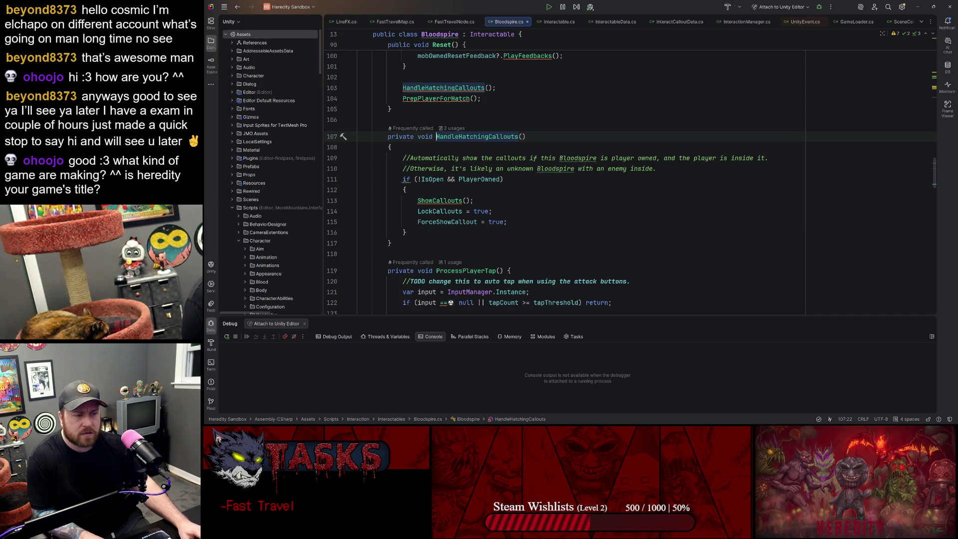
Step: Select the HandleHatchingCallouts() name and review the nearby methods, including Reset
click(526, 136)
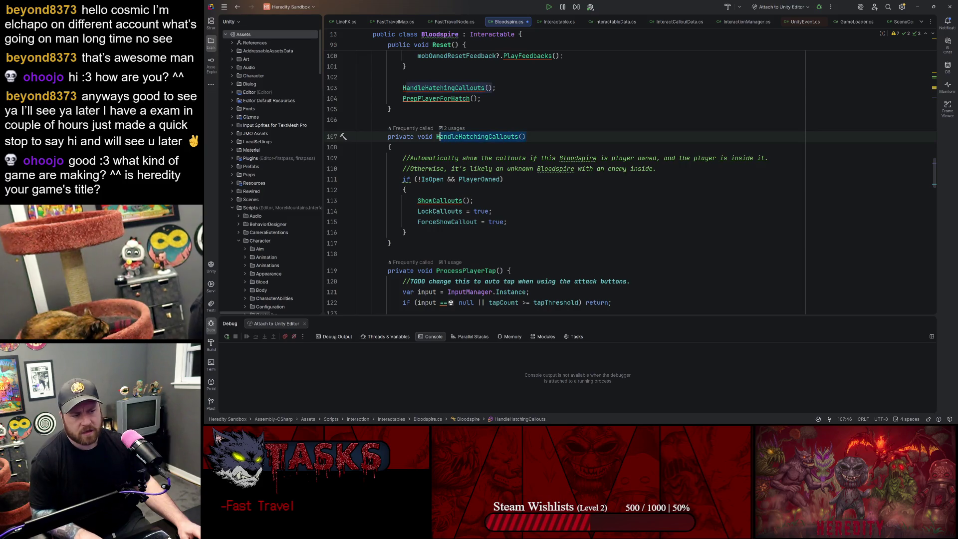
key(ctrl+shift+Left)
key(ctrl+shift+Left)
scroll(564, 175, up, 4)
scroll(564, 175, up, 1)
scroll(564, 174, down, 1)
scroll(564, 174, up, 4)
scroll(442, 109, down, 3)
click(442, 109)
scroll(564, 175, up, 9)
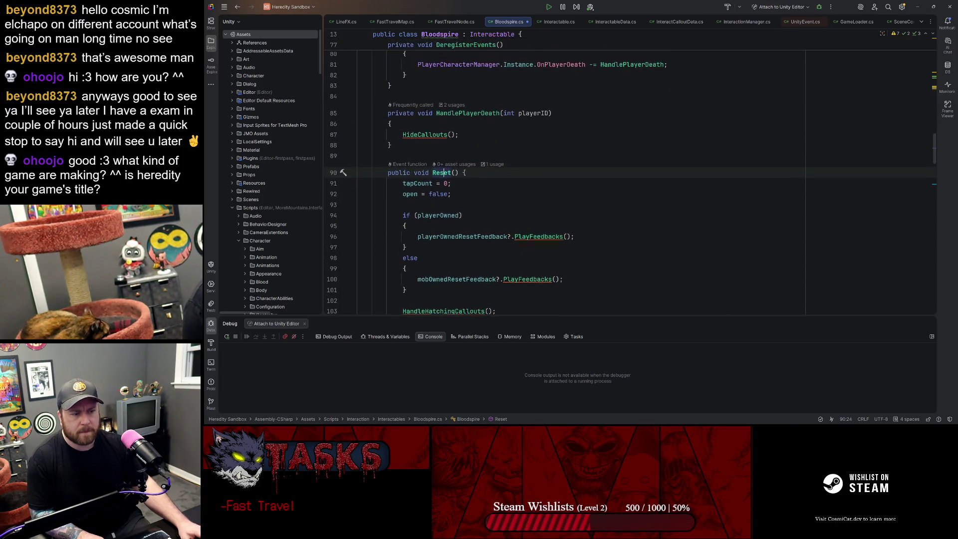
scroll(357, 168, up, 4)
Step: Add a HandleHatchingCallouts() call at the top of OnEnable, save, and switch to Unity
click(358, 167)
key(Up)
key(Up)
key(Up)
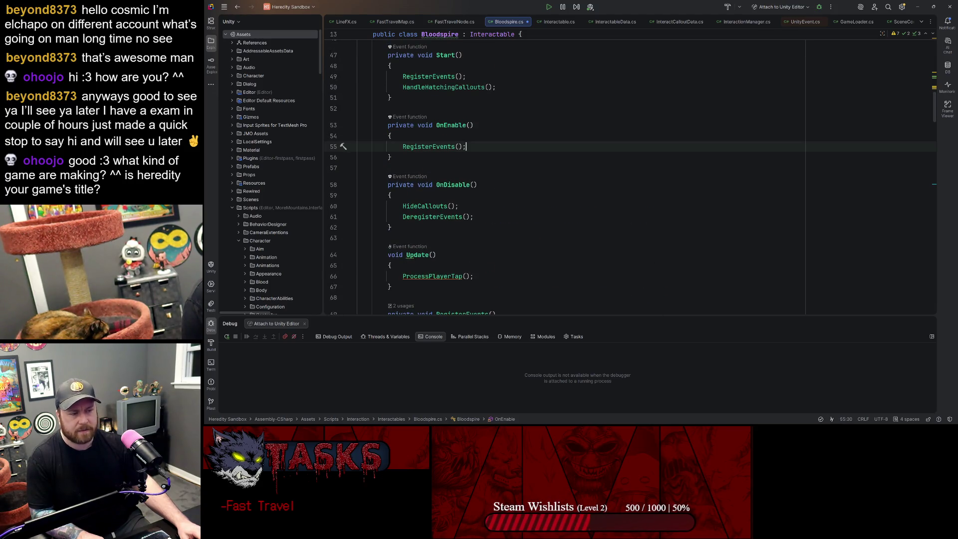
key(End)
key(Return)
text(HandleHatchingCallouts())
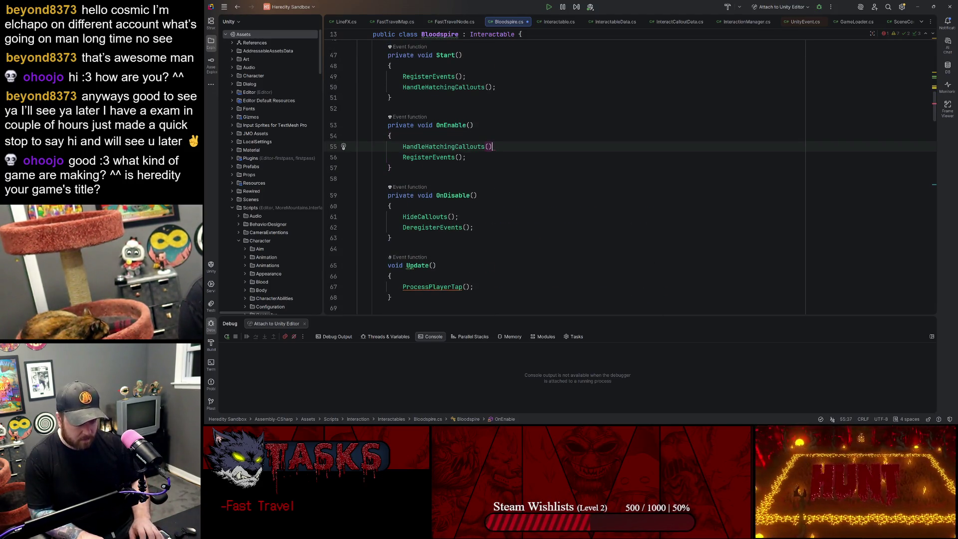
key(Up)
key(Up)
key(Up)
key(Up)
key(Up)
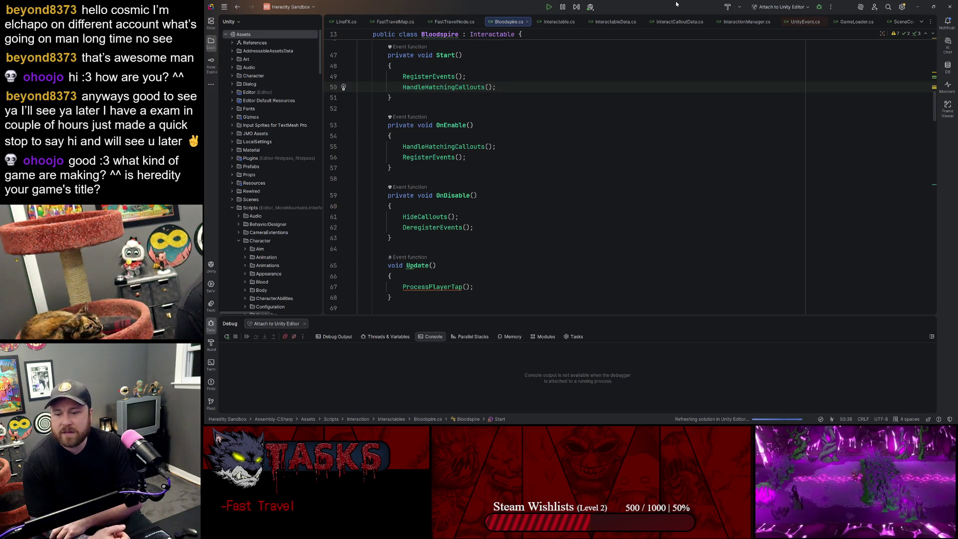
click(917, 7)
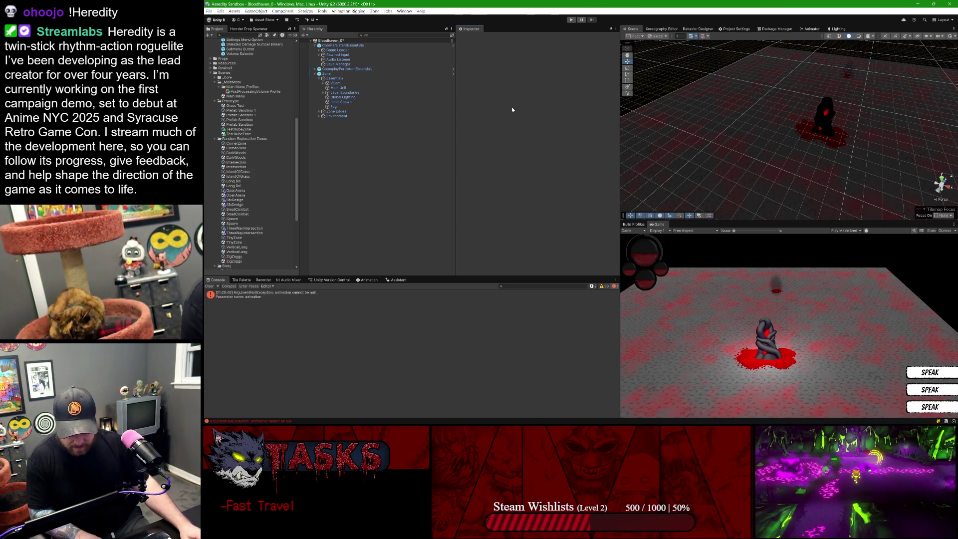
Step: Enter Play mode with Ctrl+P once Unity finishes recompiling
key(ctrl+p)
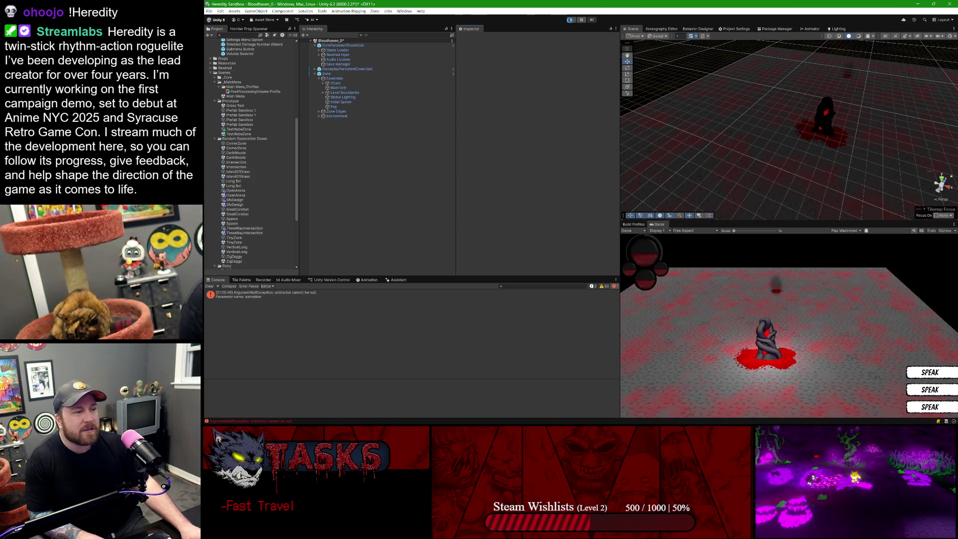
Step: Play, open the fast travel map at Bloodspire with Tab, pick the bottom node, then stop
click(570, 21)
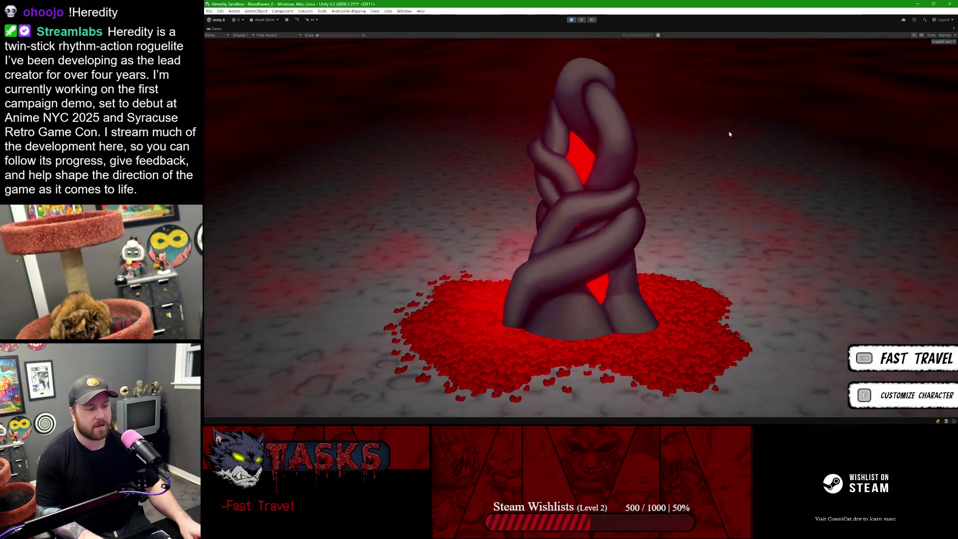
key(Tab)
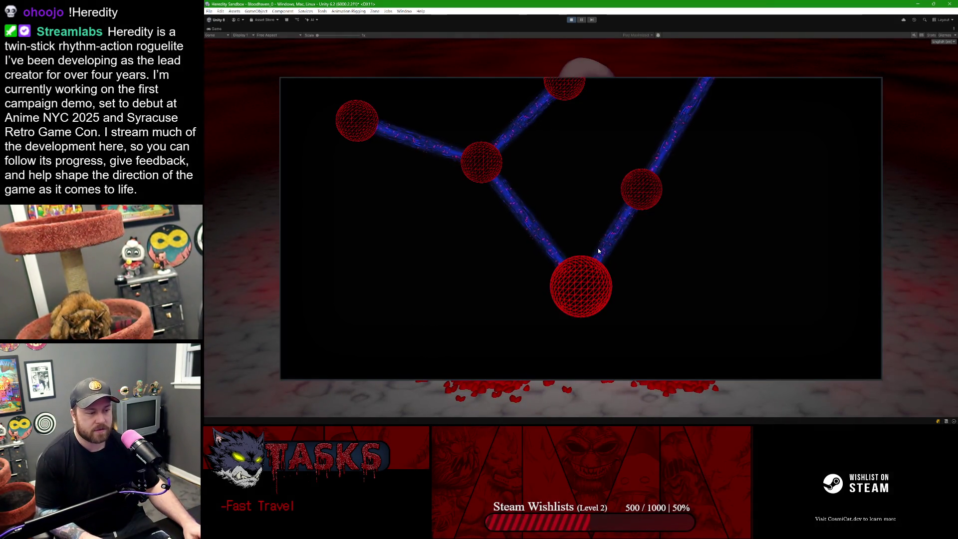
click(581, 275)
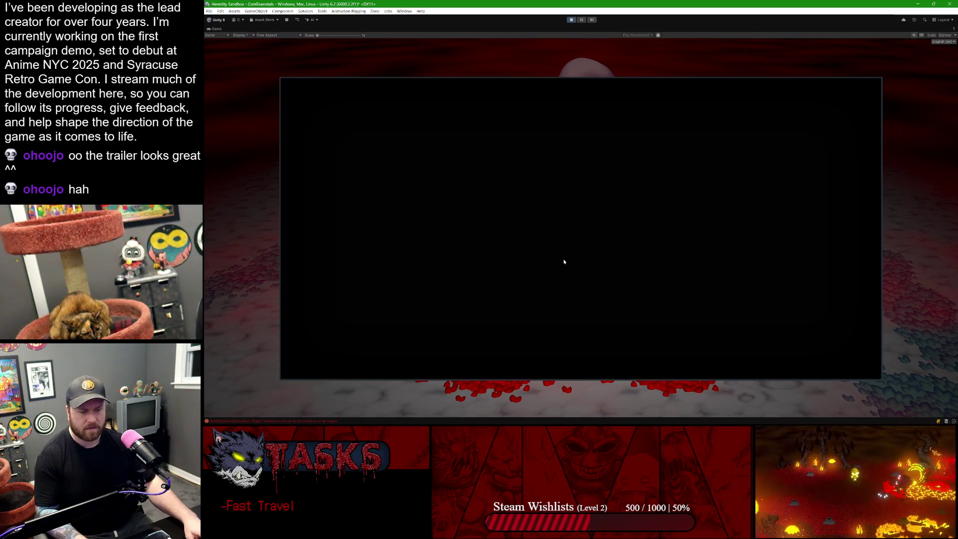
click(570, 20)
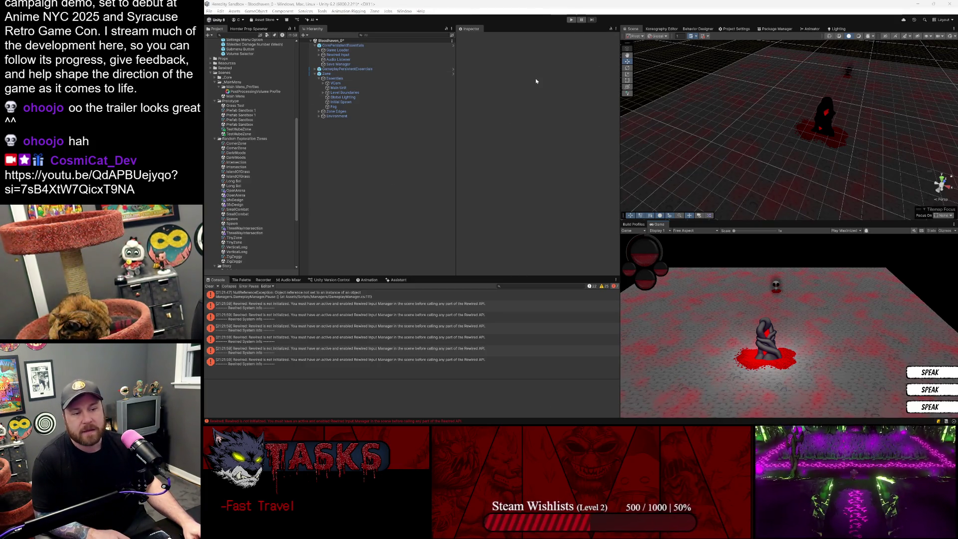
Step: Refocus Unity and resume Play mode in a maximized Game view at Bloodspire
click(466, 91)
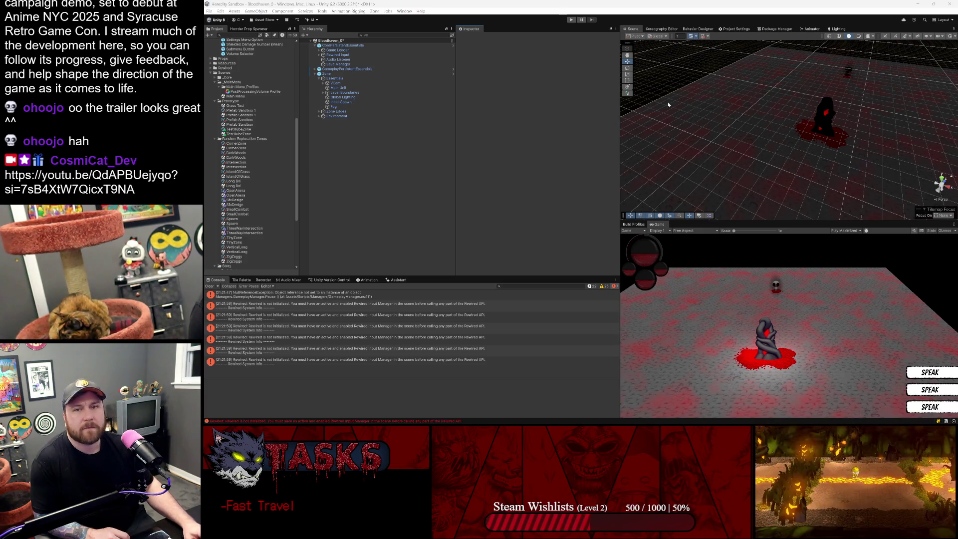
click(489, 154)
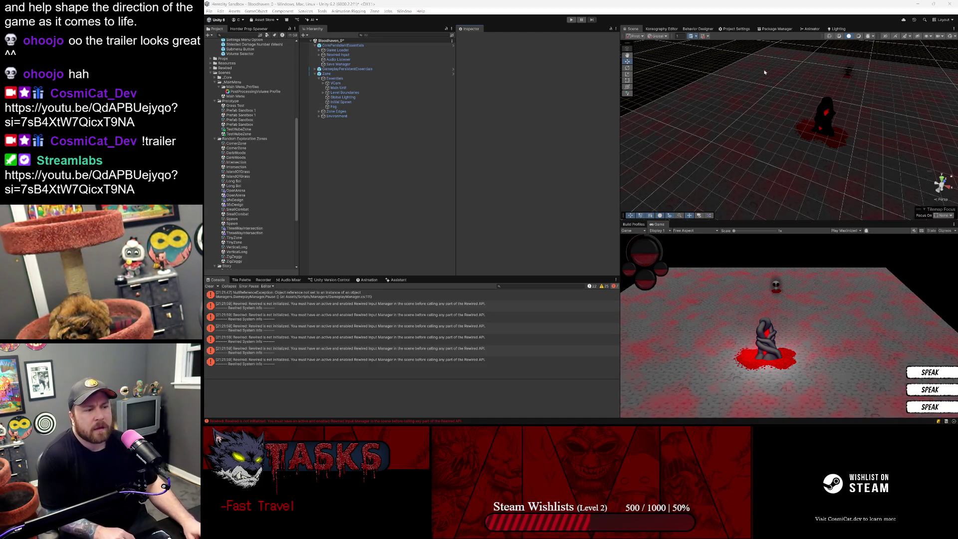
click(534, 158)
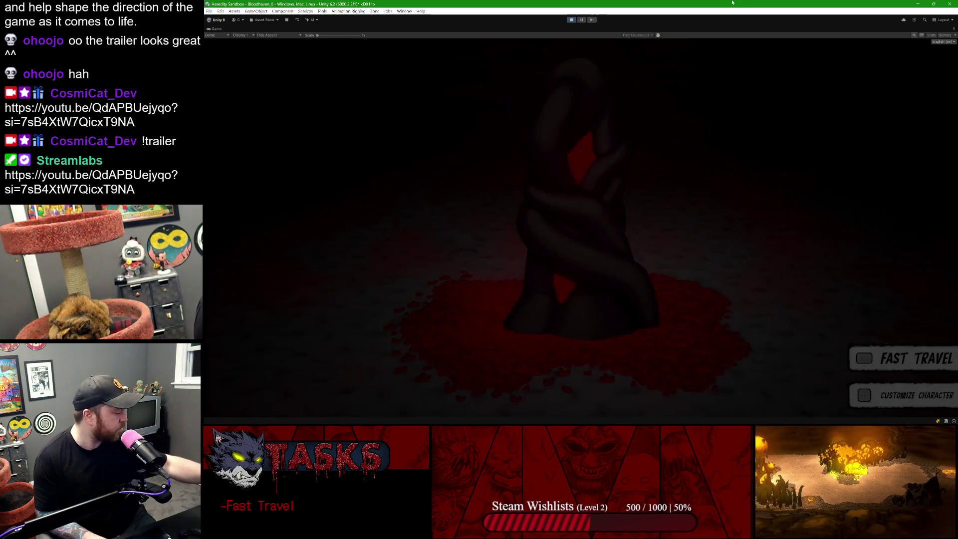
Step: Toggle the fast travel map open and closed with Tab, then restore the full editor layout
key(Tab)
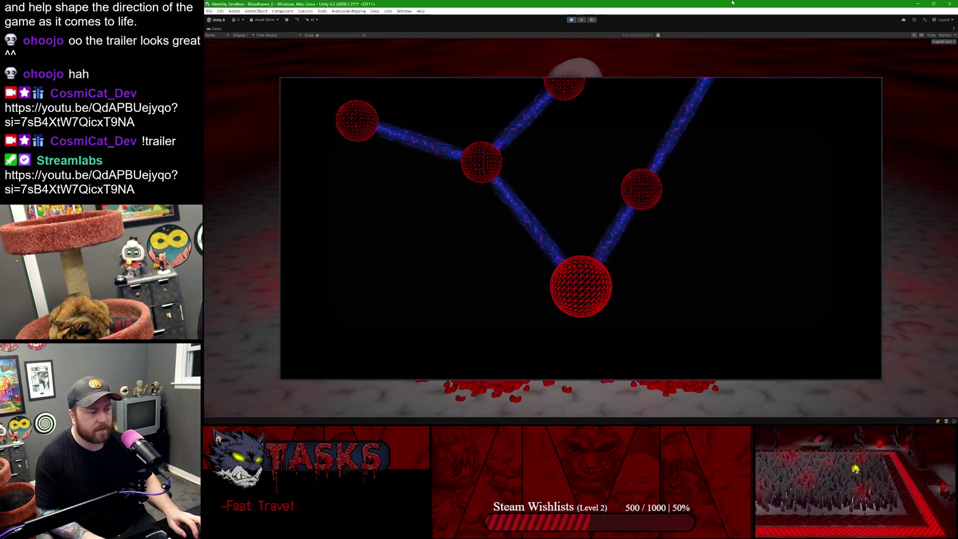
key(Tab)
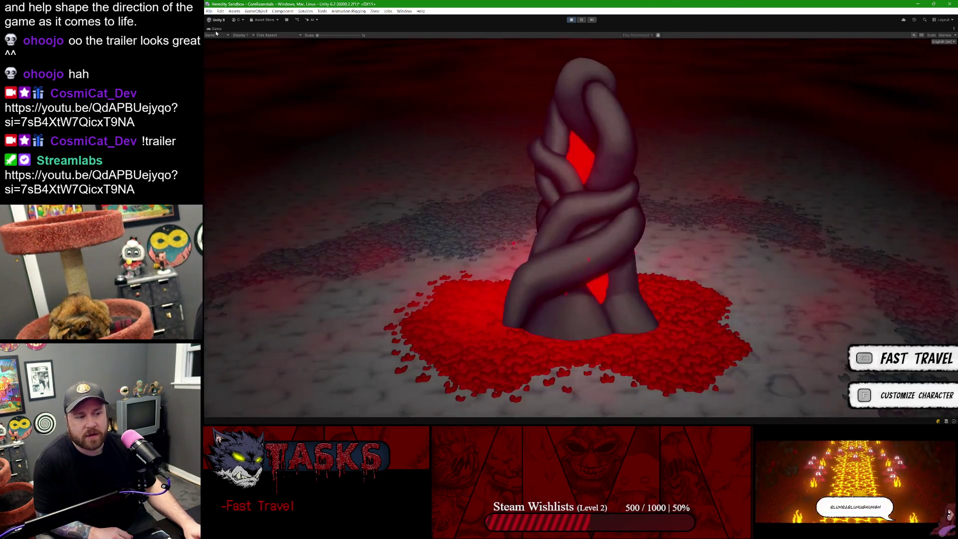
double_click(216, 31)
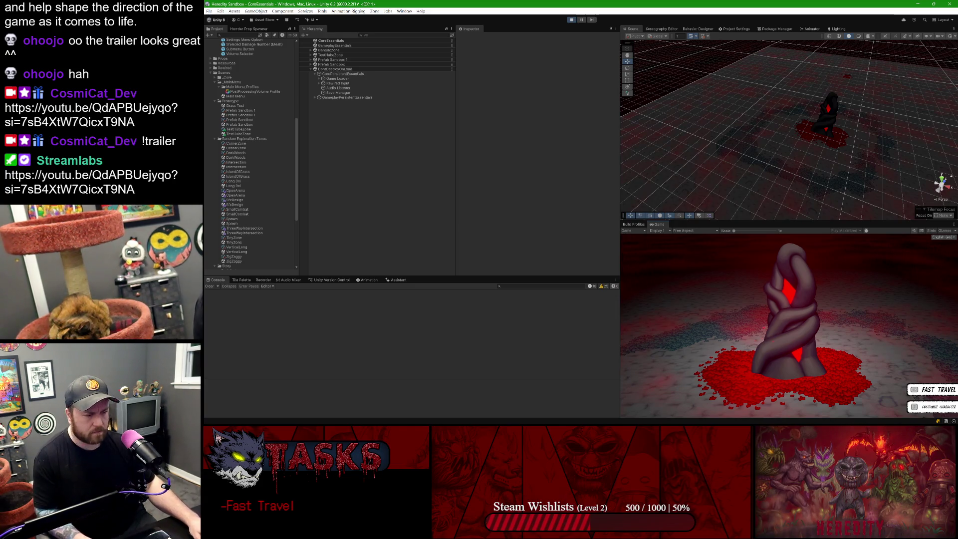
Step: Dismiss the Start menu and expand GameplayPersistentEssentials > UI Camera to select and expand Canvas
key(super)
click(485, 134)
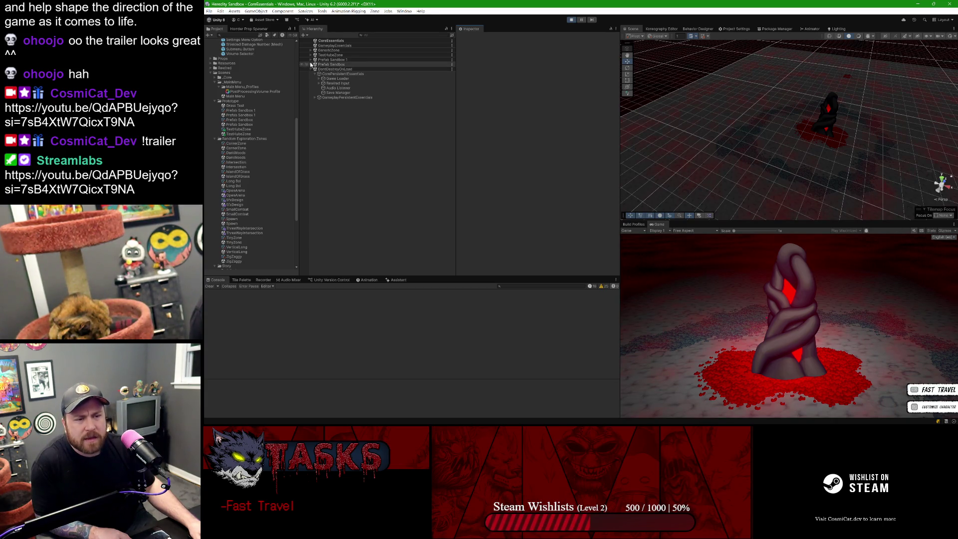
click(316, 97)
click(323, 116)
click(340, 121)
key(Right)
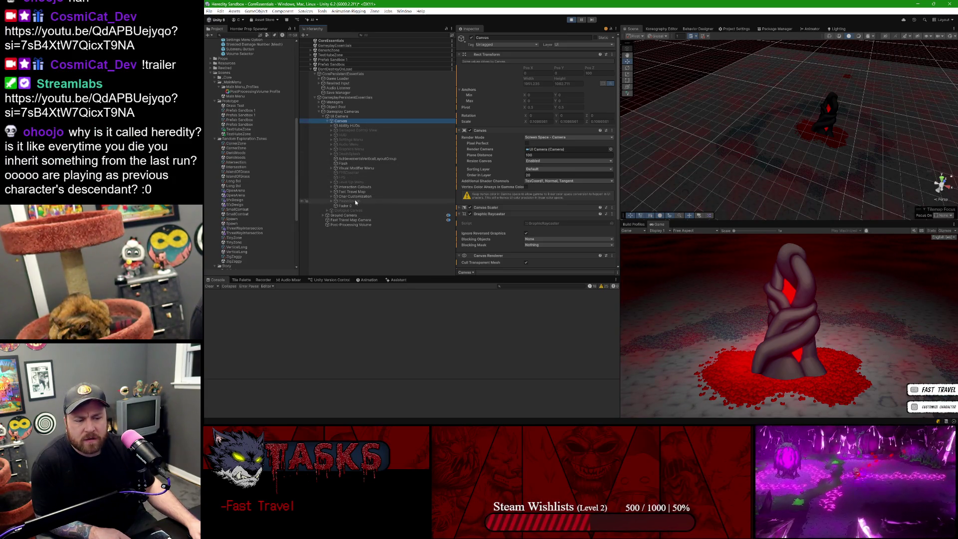
Step: Select and expand Fast Travel Map, then select and expand its Background child
click(331, 193)
click(332, 193)
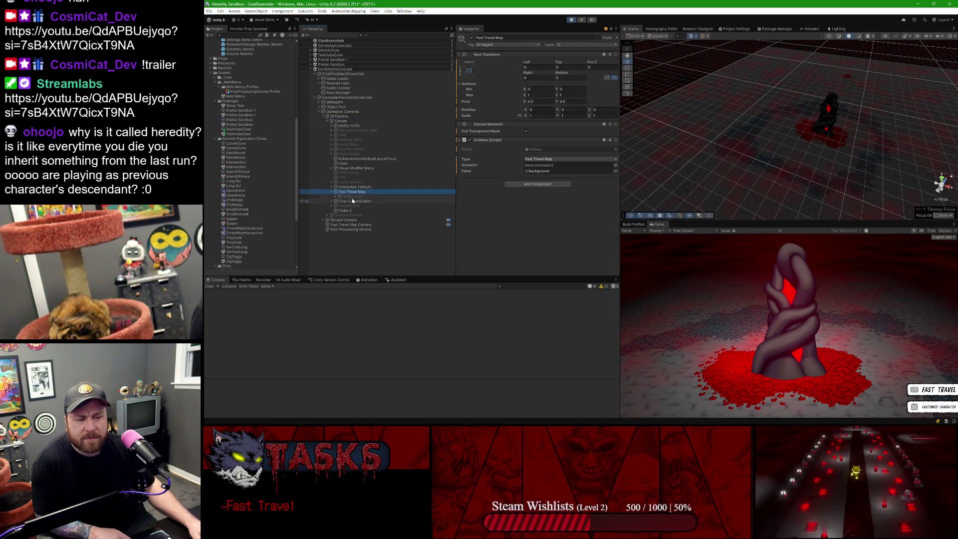
click(335, 197)
click(336, 197)
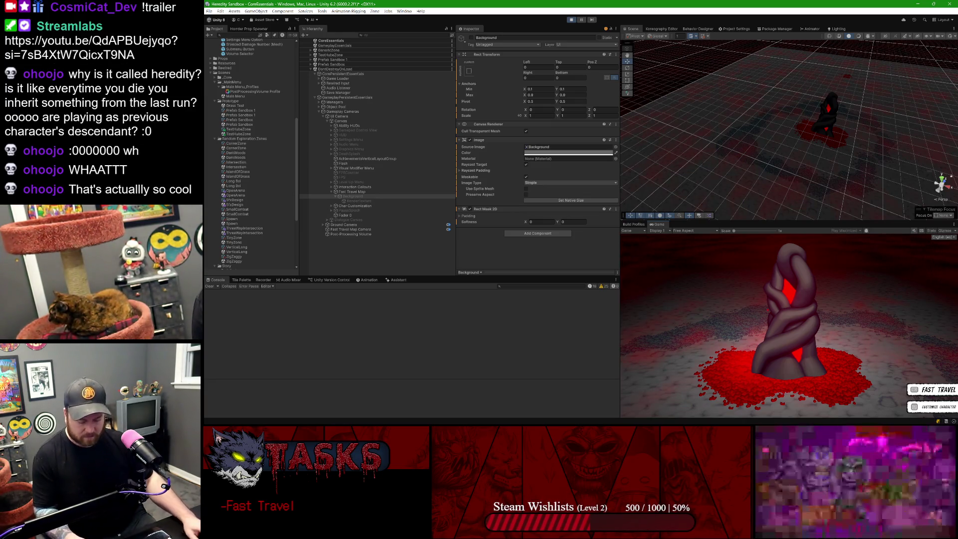
key(super)
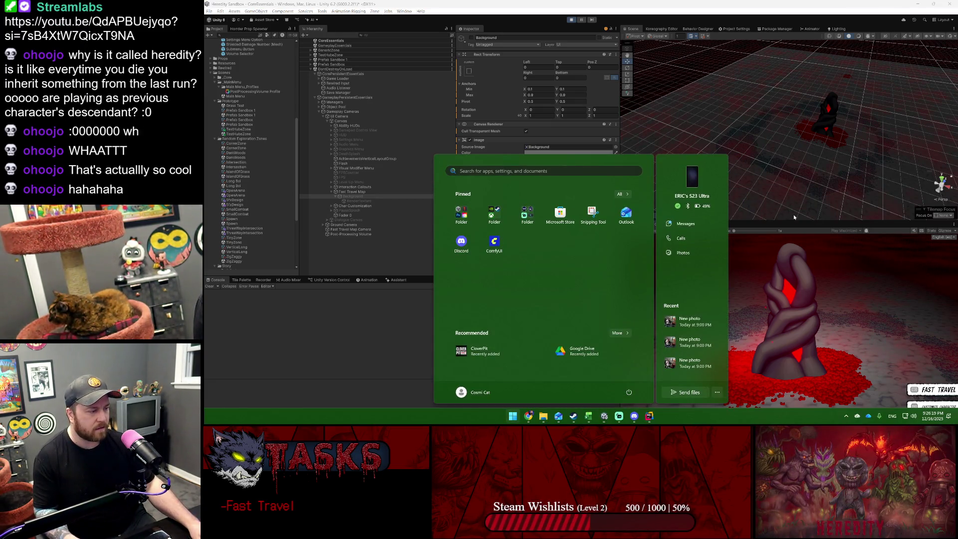
Step: Close the Start menu over Unity, then toggle it with the Windows key
click(794, 216)
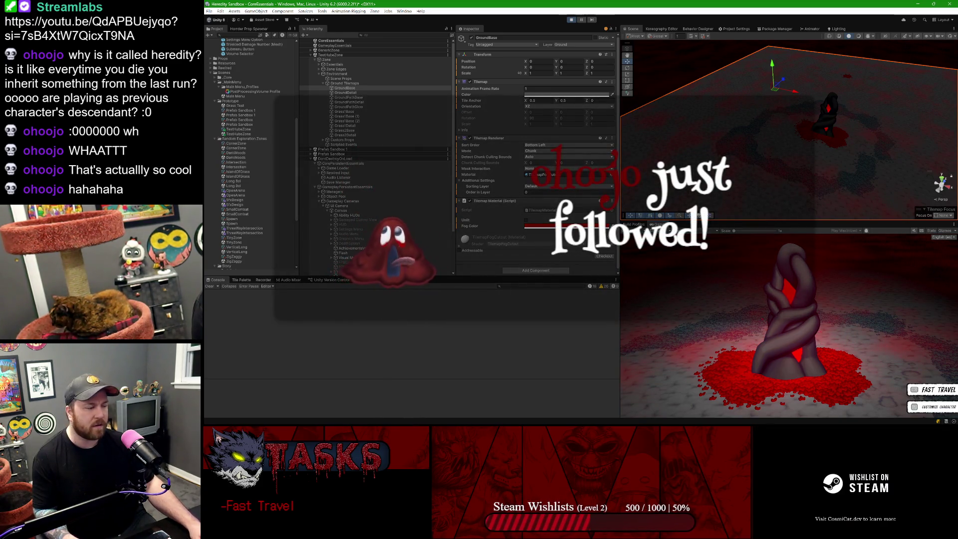
key(super)
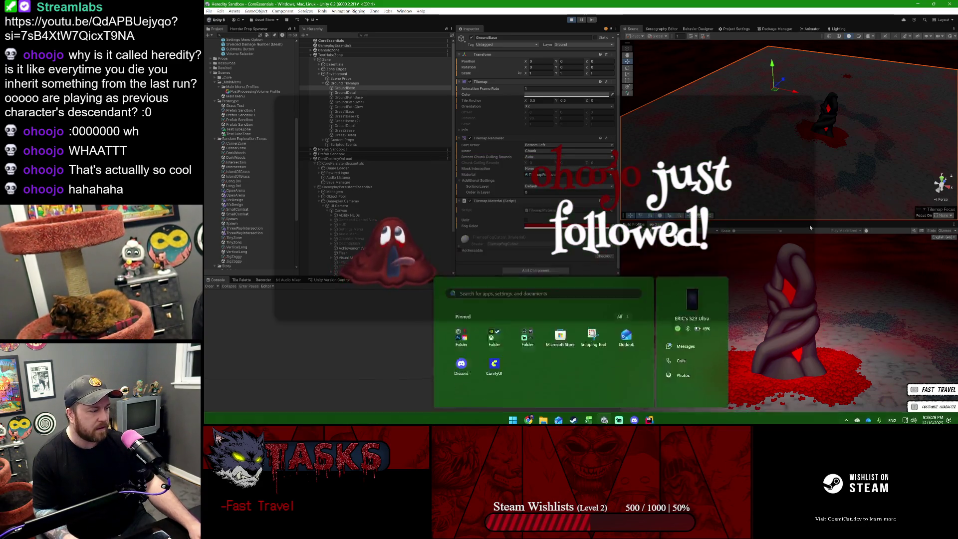
key(super)
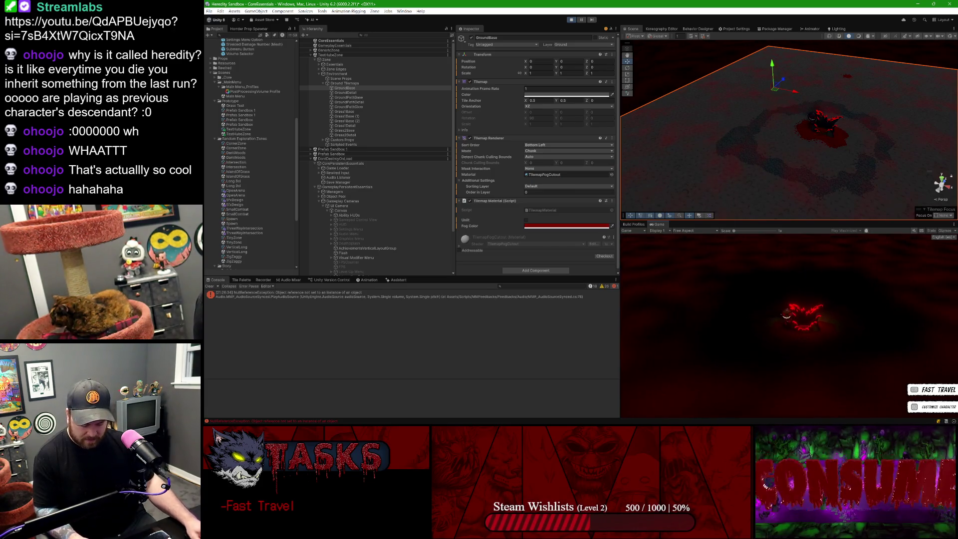
Step: Dismiss the Start menu and start the game in Play mode
key(super)
click(583, 19)
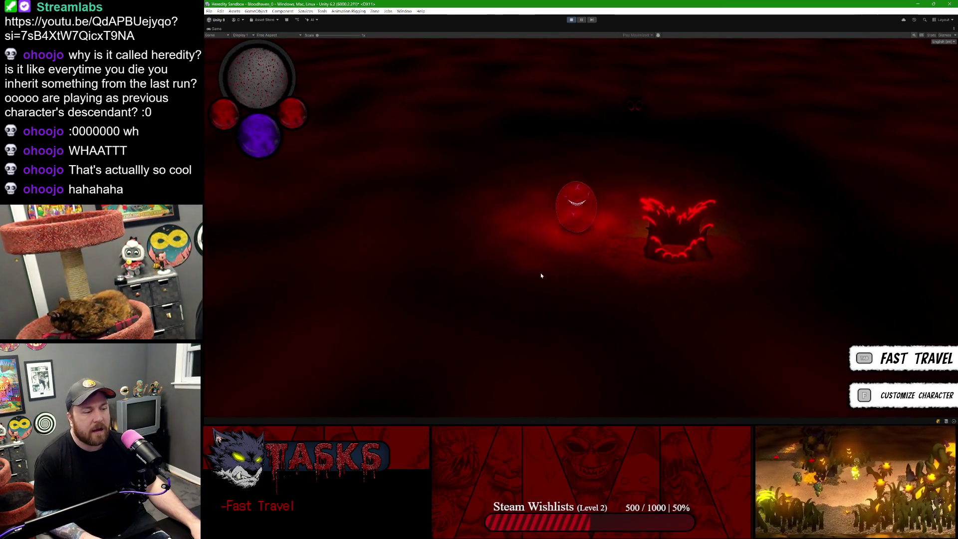
Step: Restore the editor layout, enable the Global Lighting object, and re-maximize the Game view
double_click(215, 30)
click(344, 70)
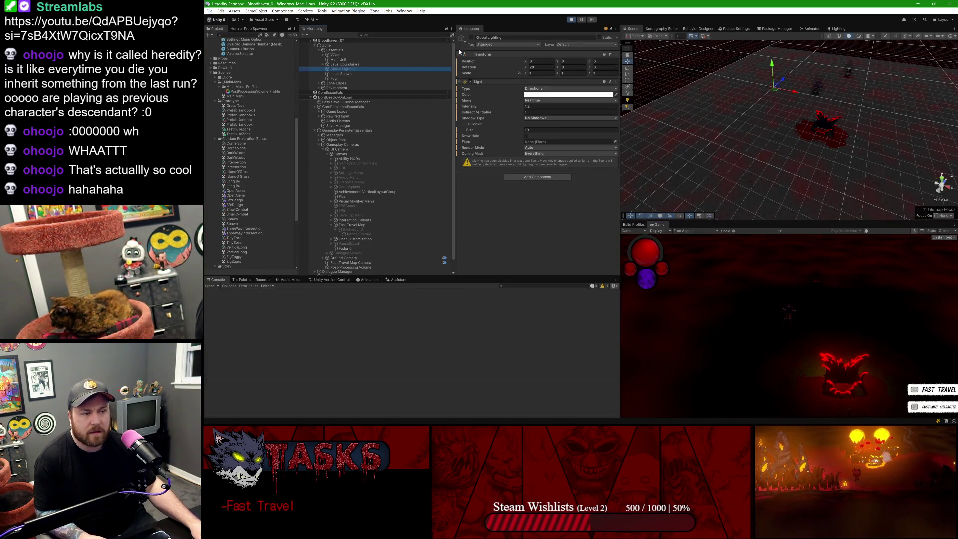
click(471, 38)
double_click(657, 228)
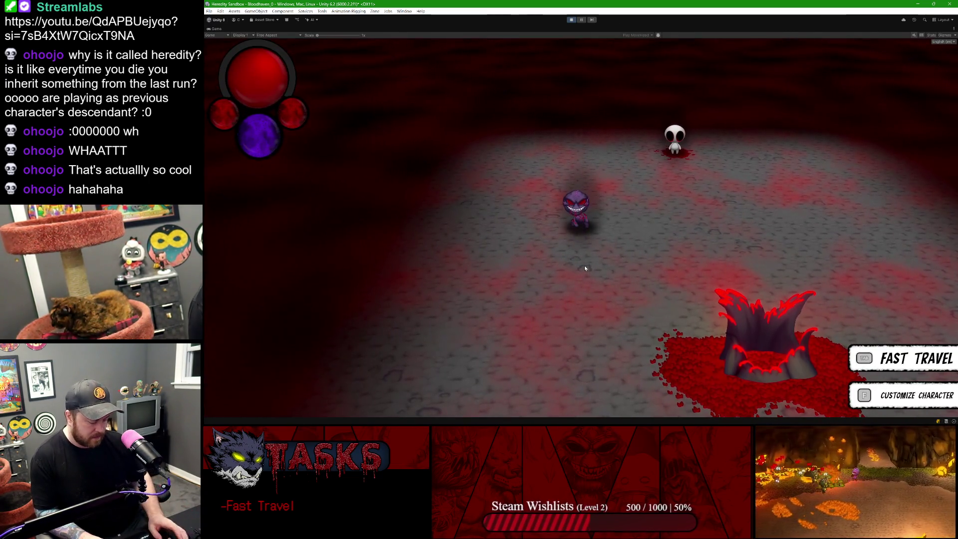
Step: Slash three times, then fire red blasts toward the lower left and at the skull enemy
scroll(585, 268, up, 3)
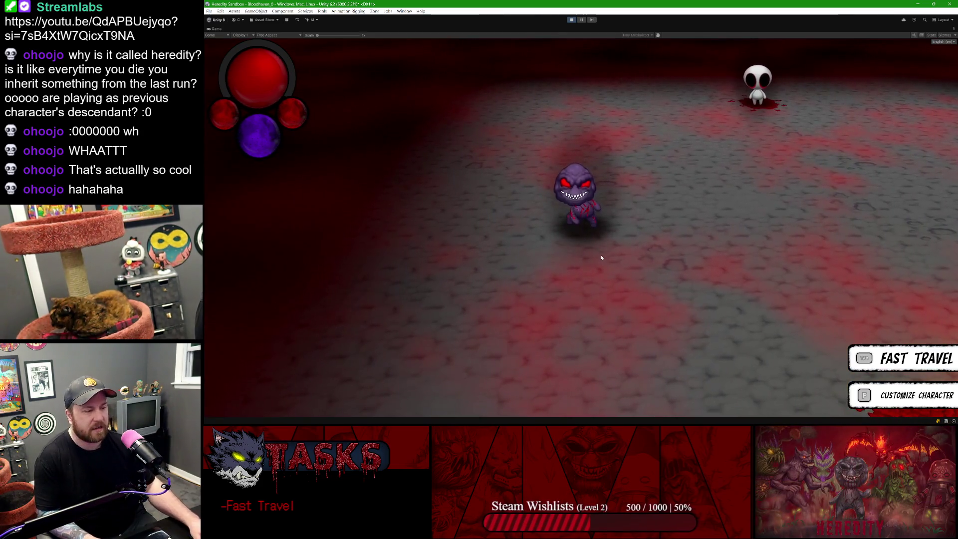
click(600, 256)
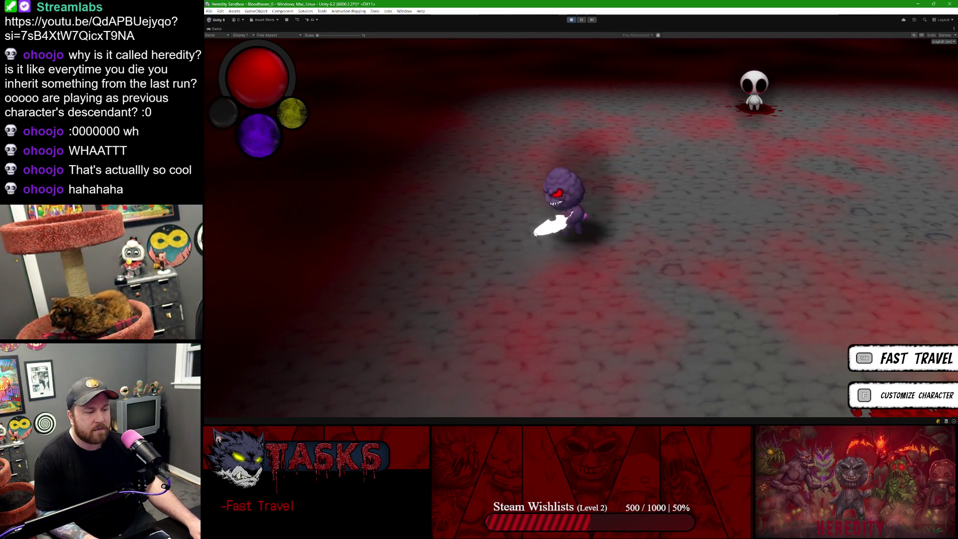
click(534, 232)
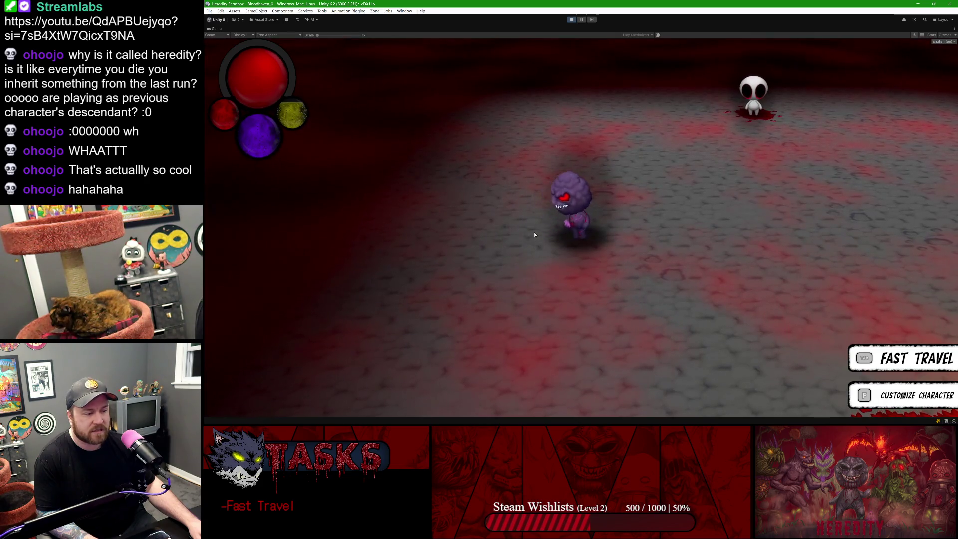
click(534, 232)
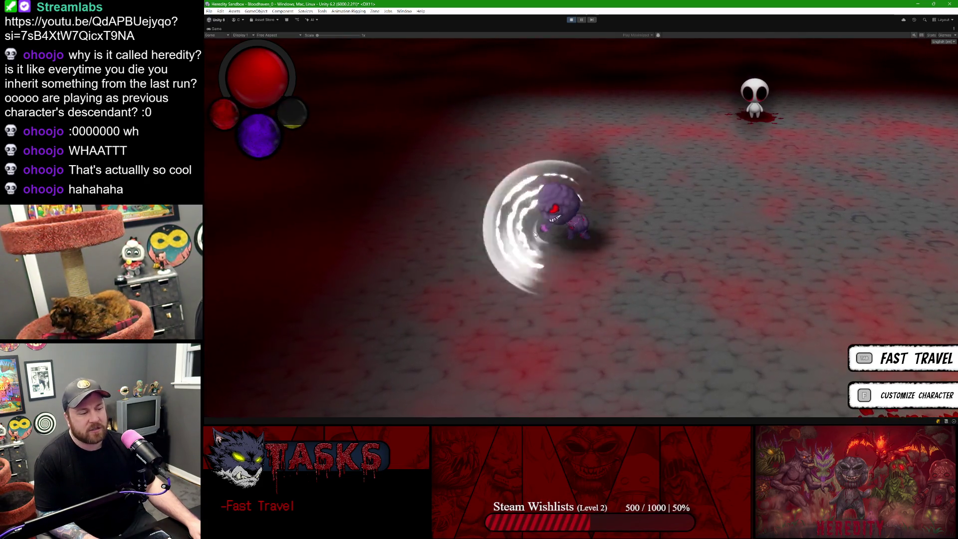
right_click(500, 244)
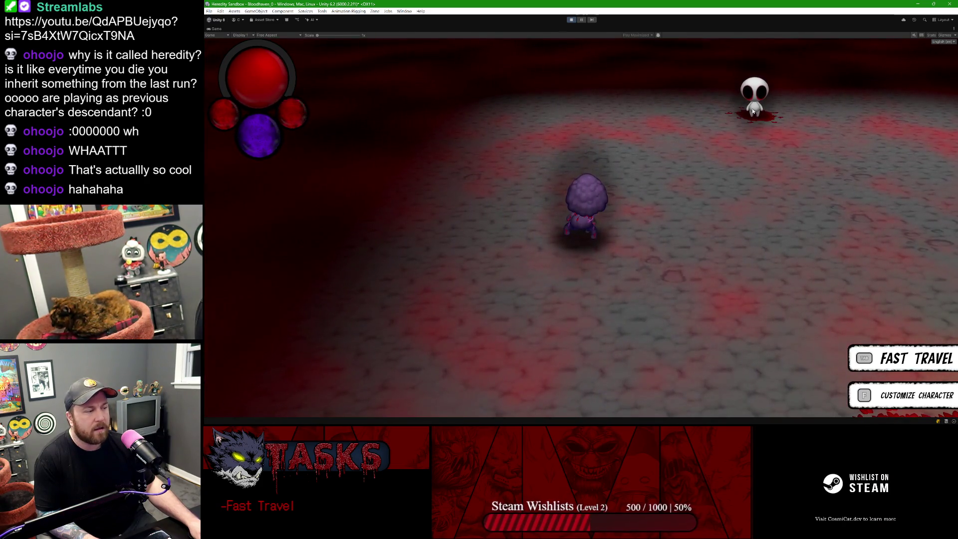
right_click(754, 112)
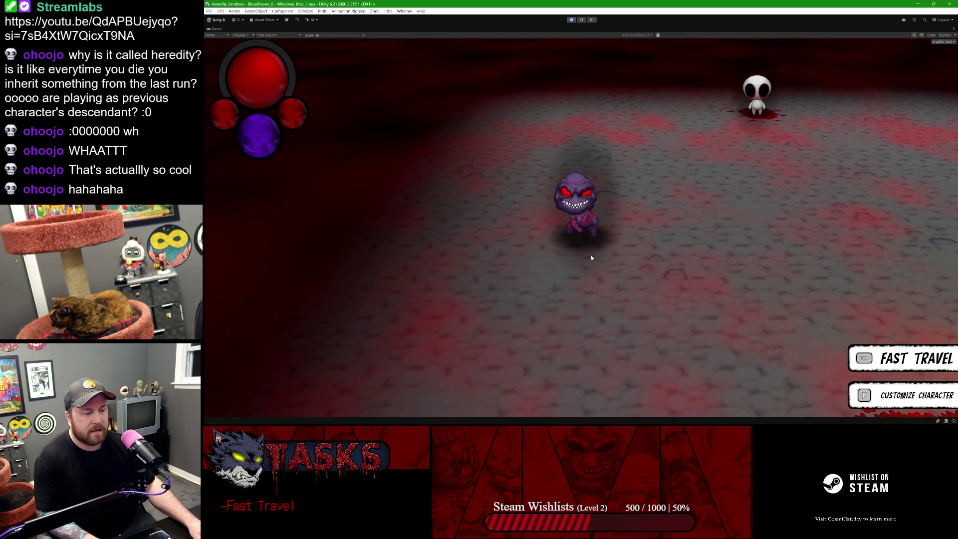
Step: Switch to the green creature form and fire seven purple blasts at the skull
key(e)
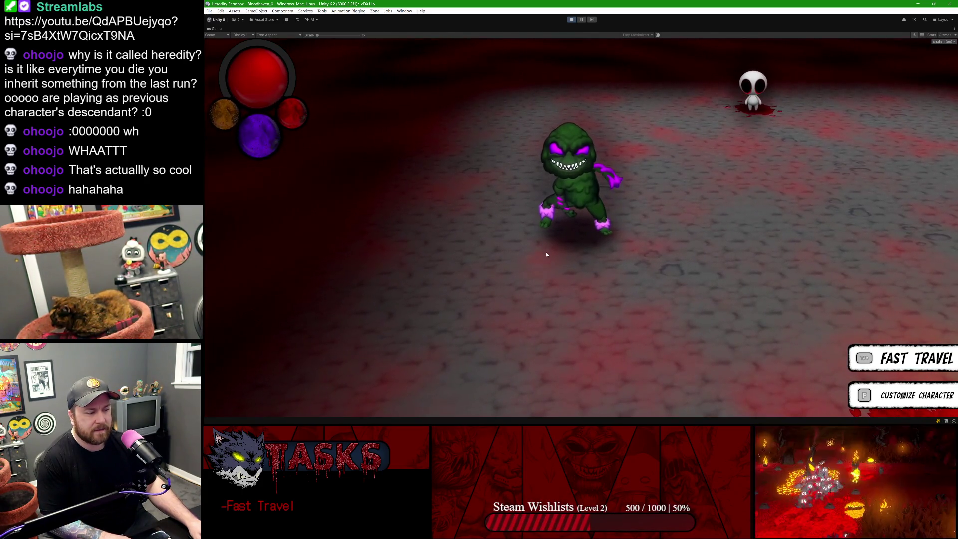
key(w)
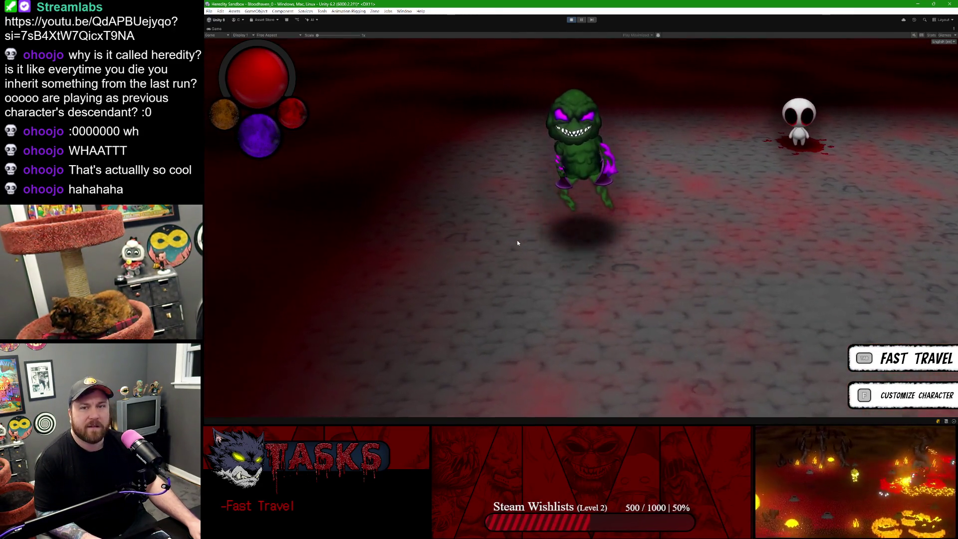
click(663, 158)
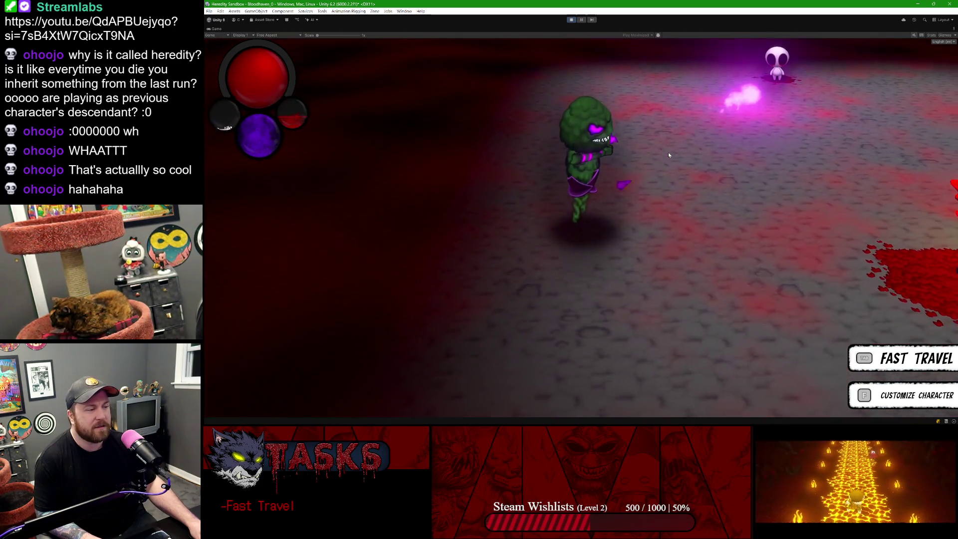
click(718, 97)
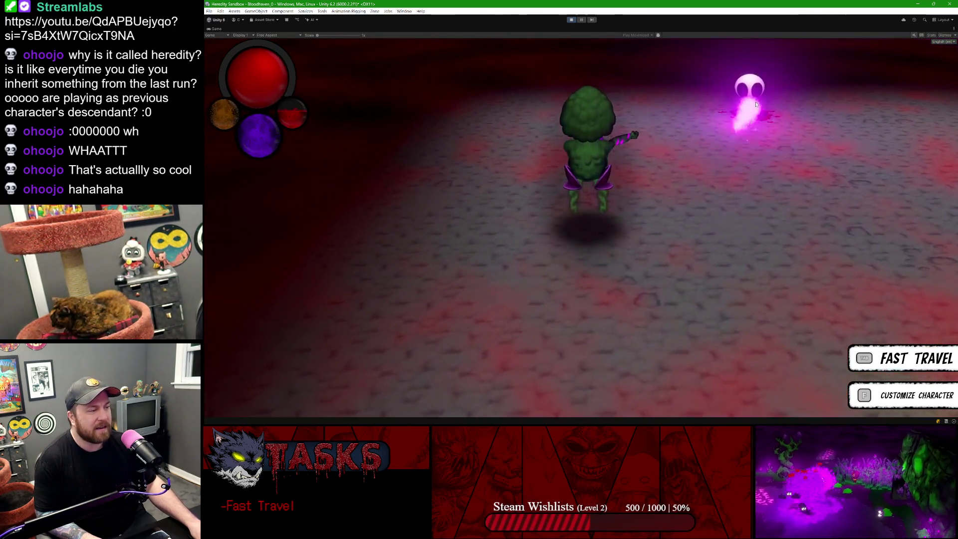
click(759, 100)
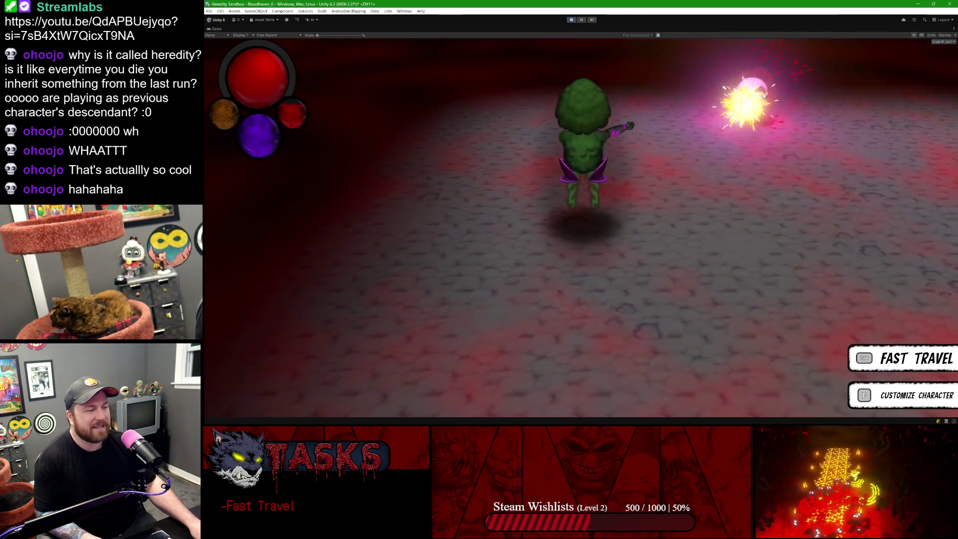
click(765, 95)
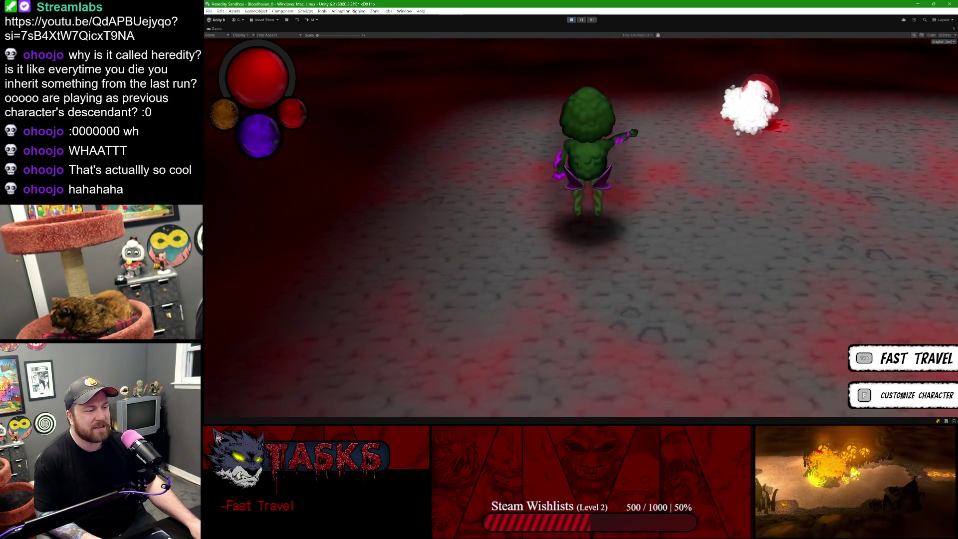
click(765, 95)
click(764, 95)
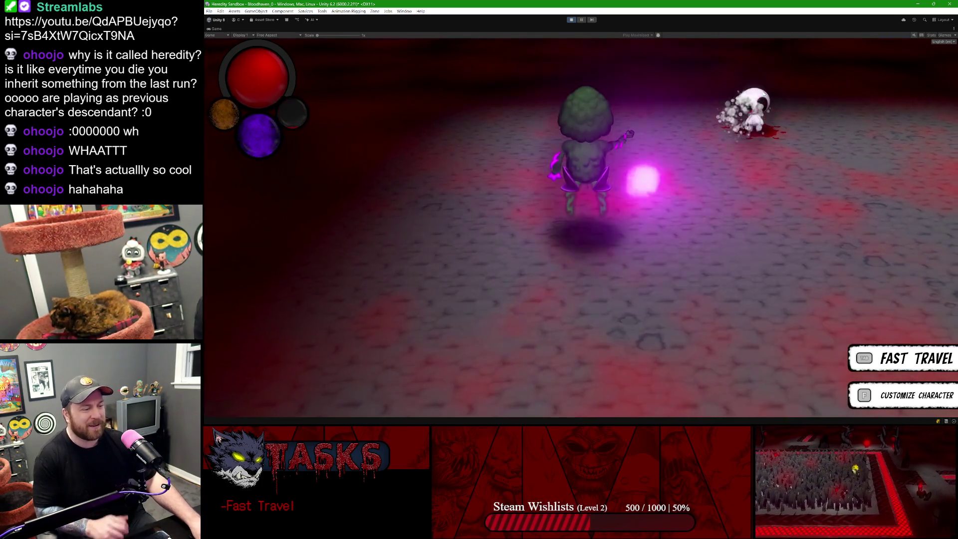
click(763, 93)
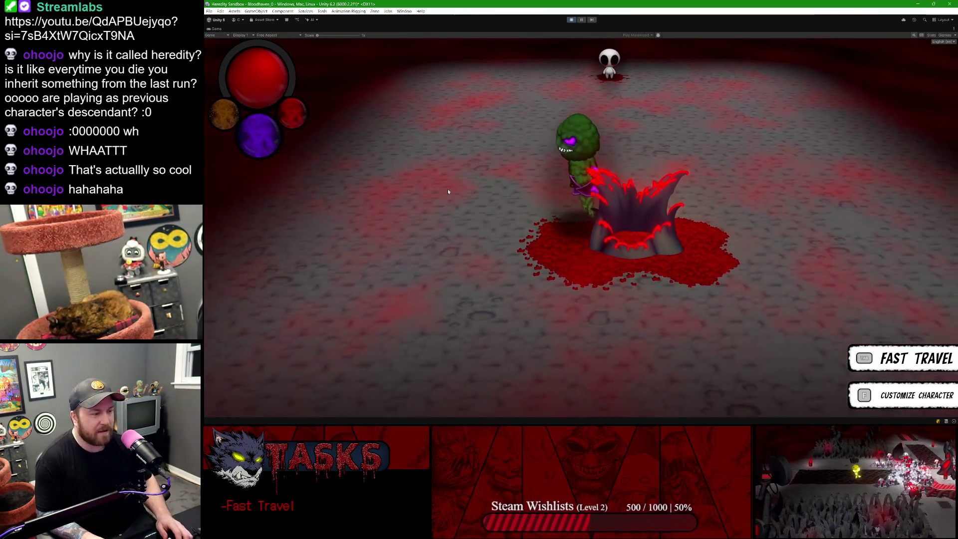
Step: Walk around the spawn point, open and close the fast travel map, then stop Play mode
key(a)
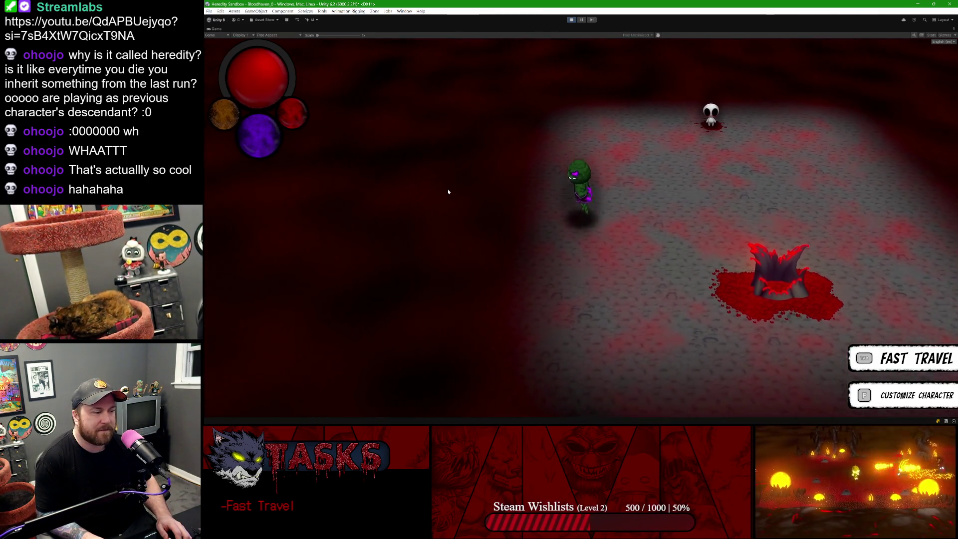
key(d)
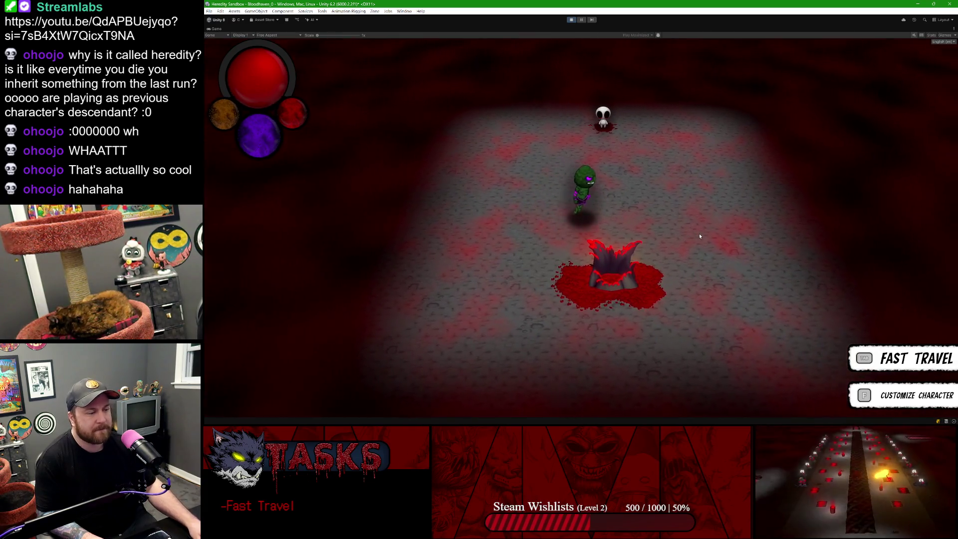
key(Tab)
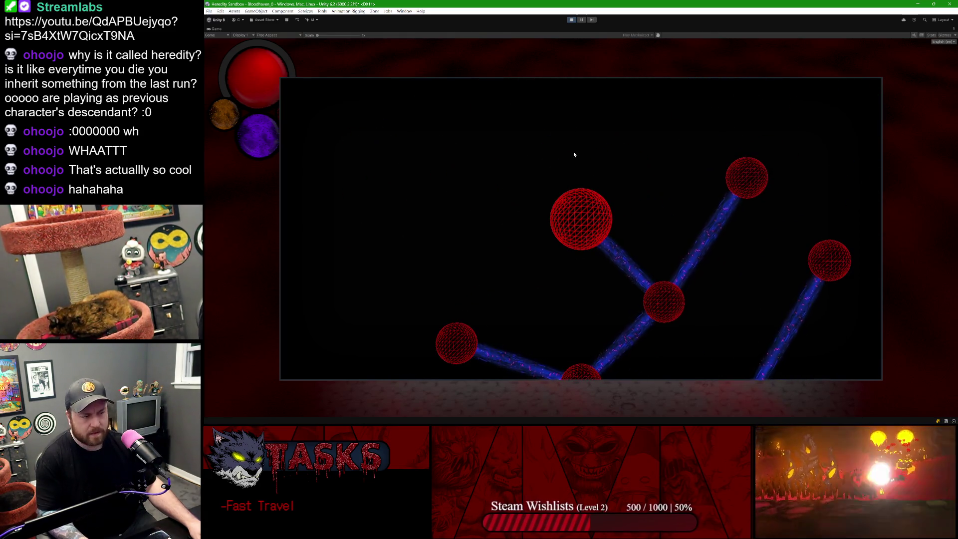
key(Return)
key(a)
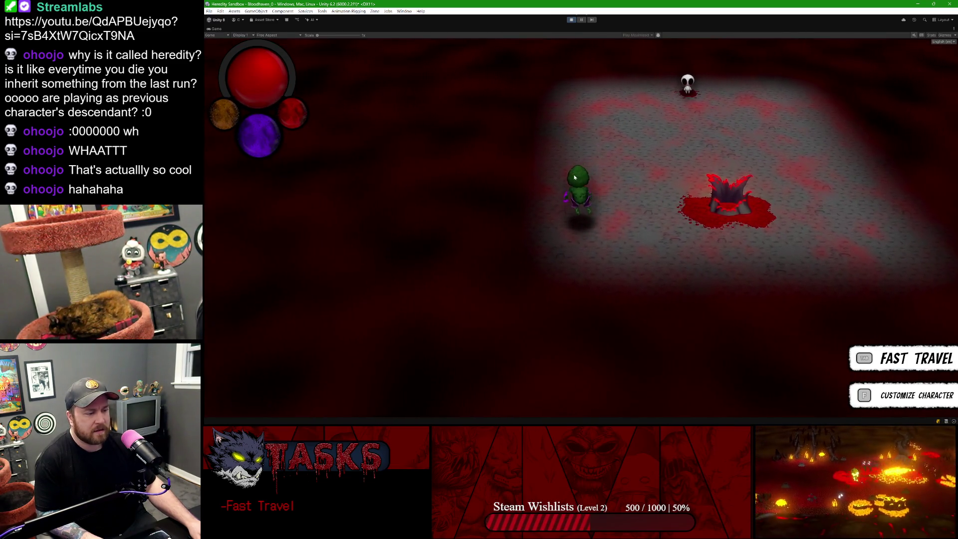
key(d)
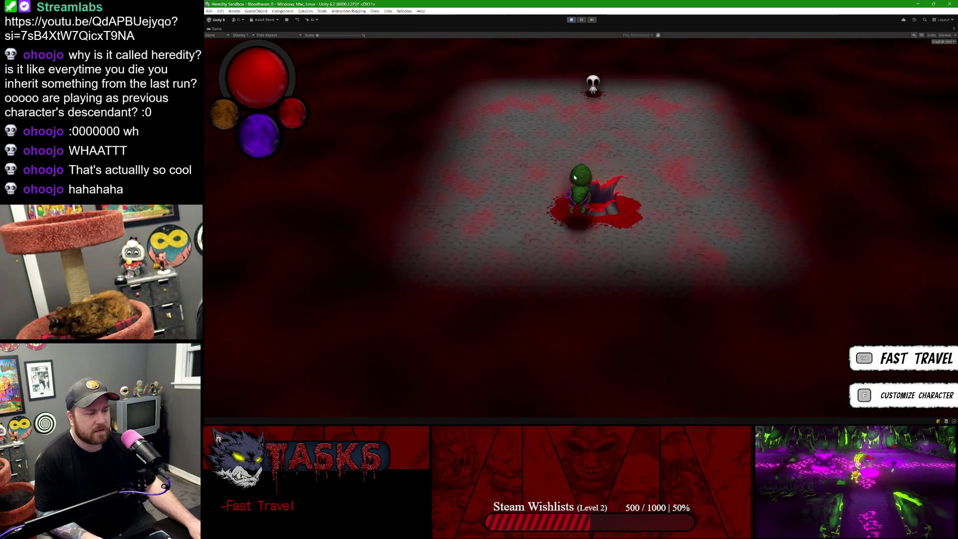
key(w)
click(571, 20)
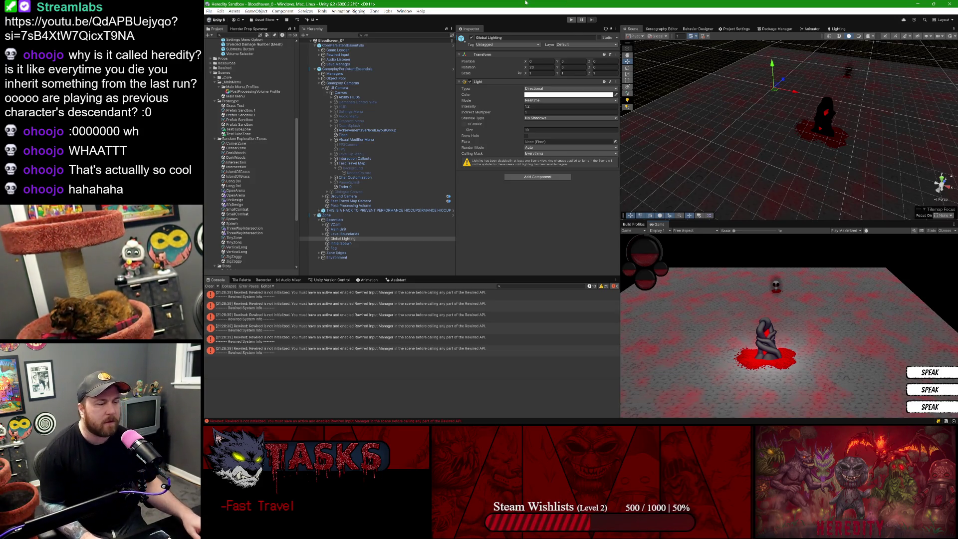
Step: Restart Play mode with Ctrl+P
key(ctrl+p)
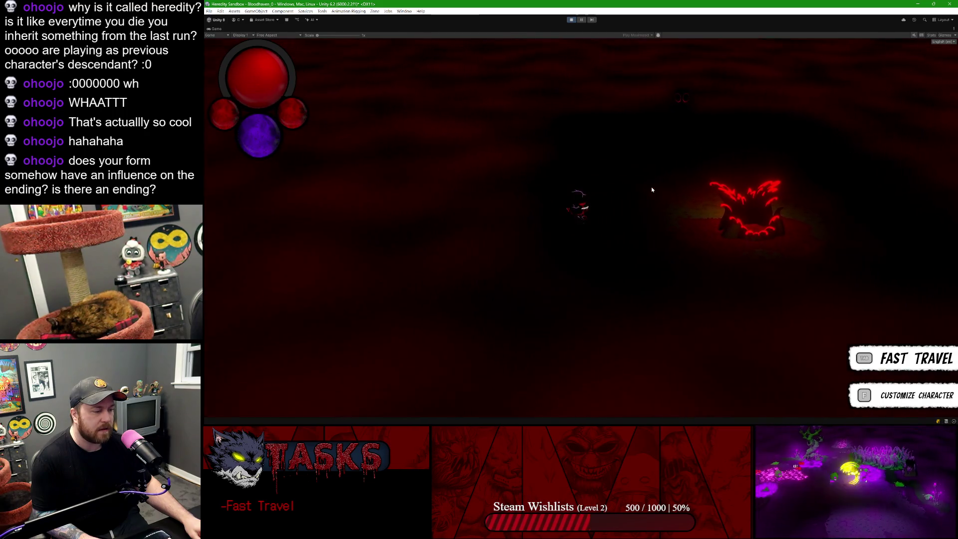
Step: Walk the player back and forth onto and off the glowing statue
key(d)
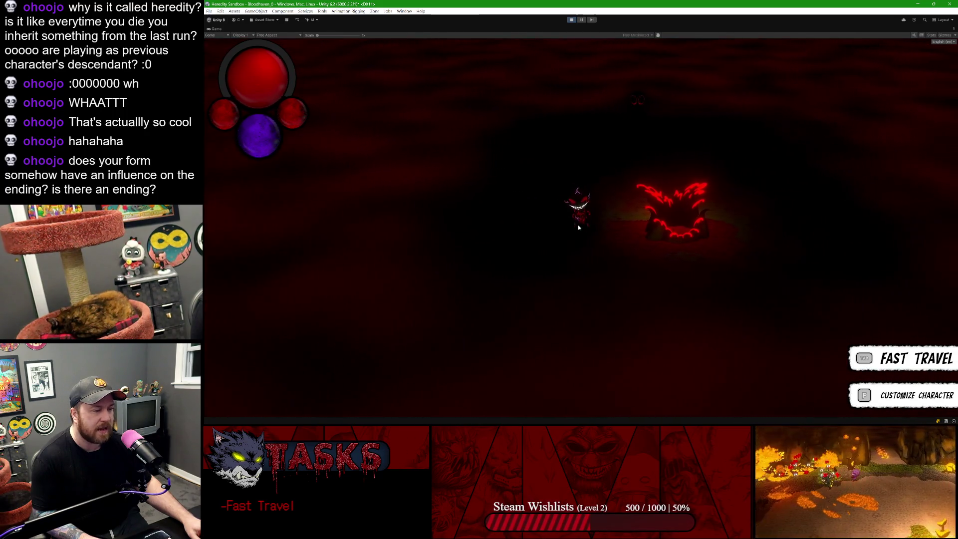
key(a)
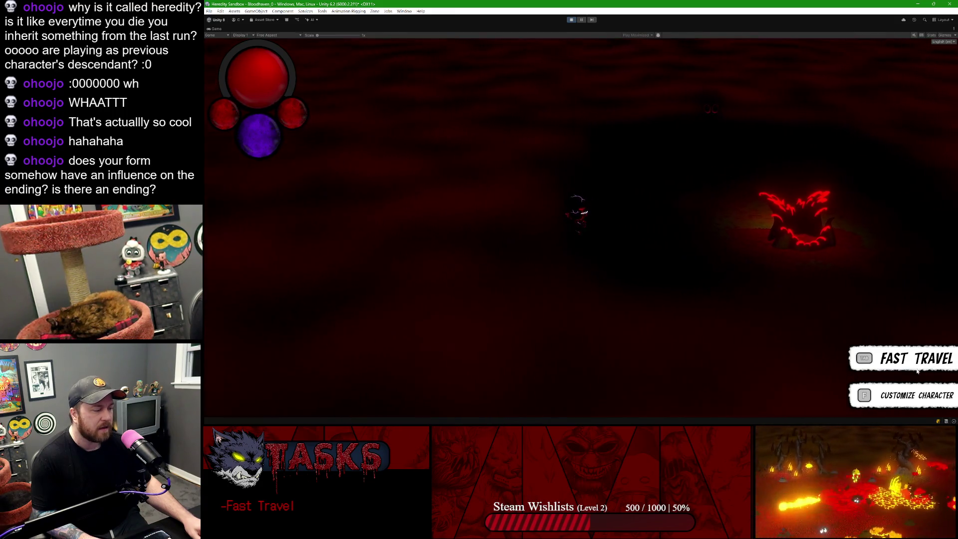
key(d)
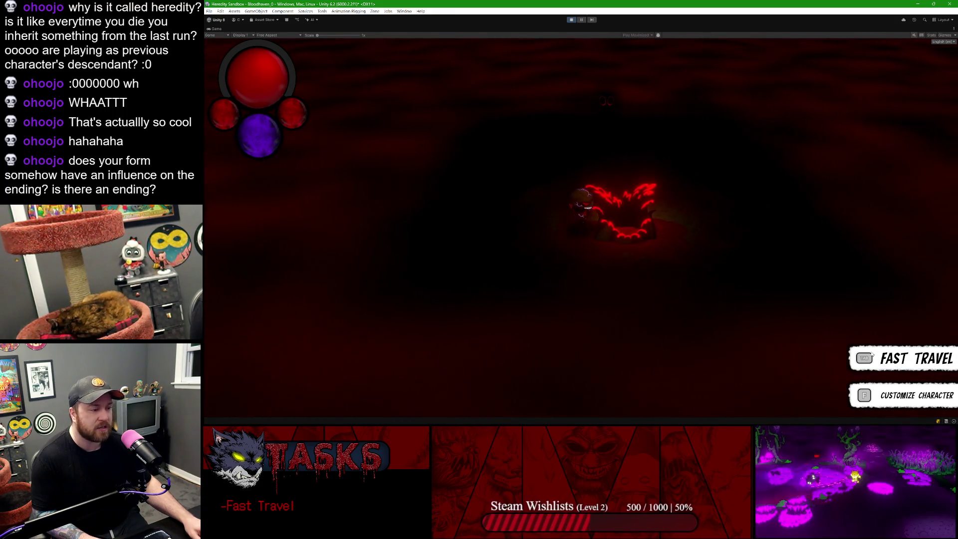
key(a)
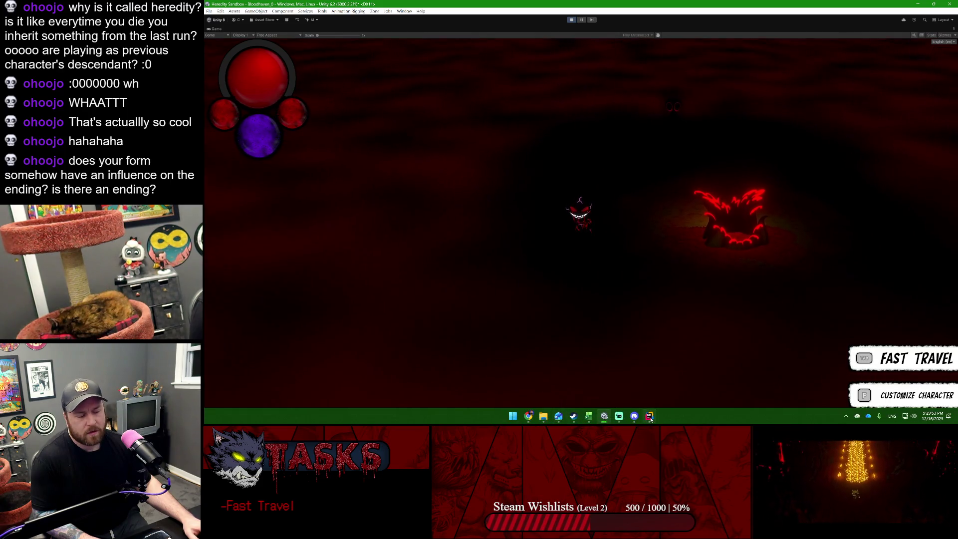
mouse_move(649, 417)
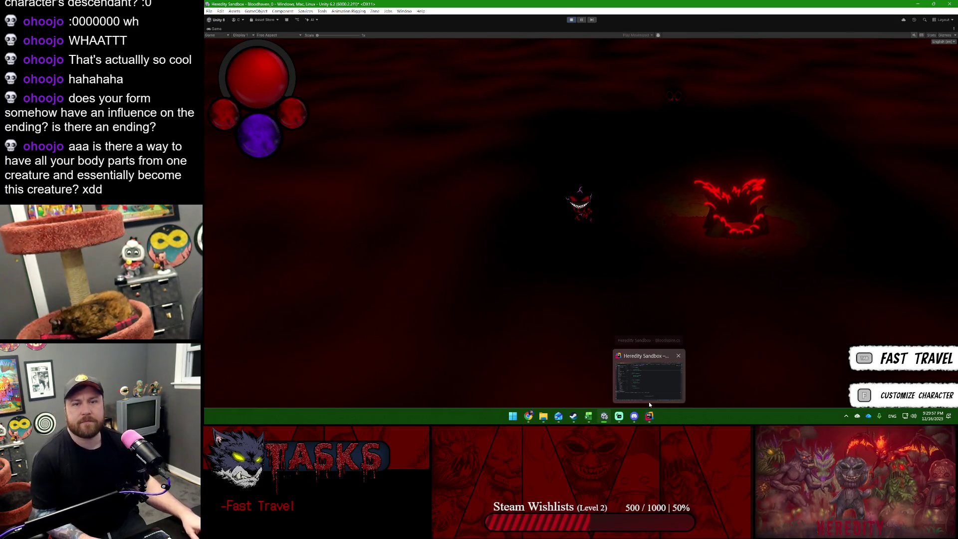
key(d)
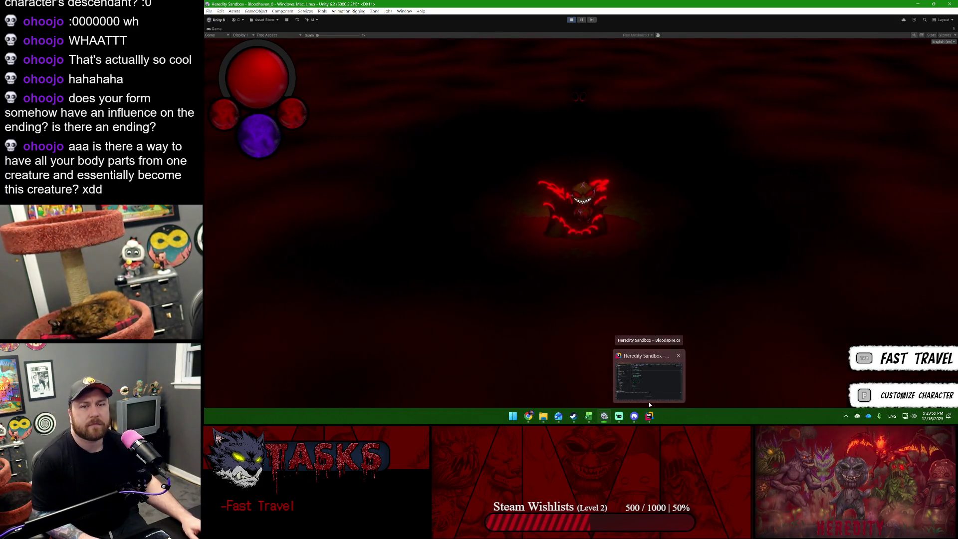
key(a)
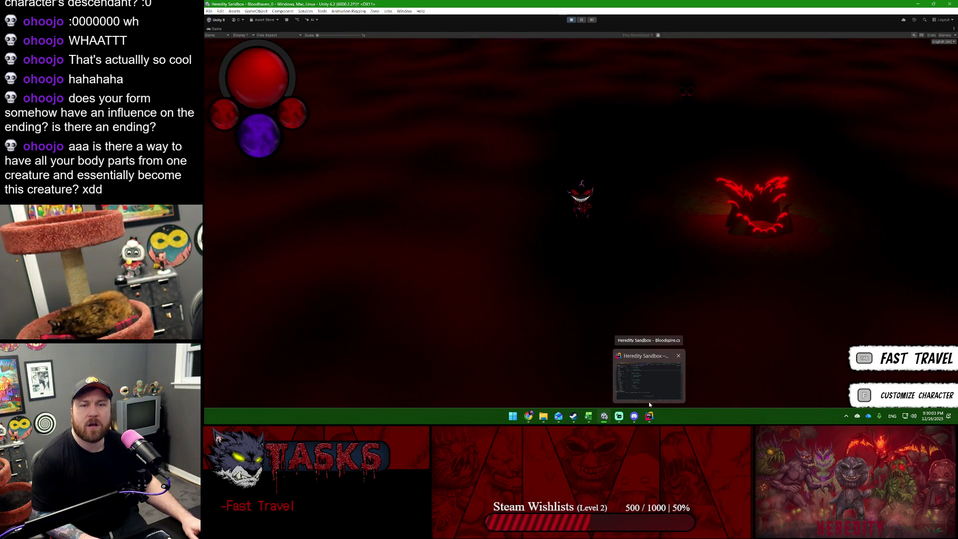
Step: Walk the player up and right, away from the Bloodspire
key(w)
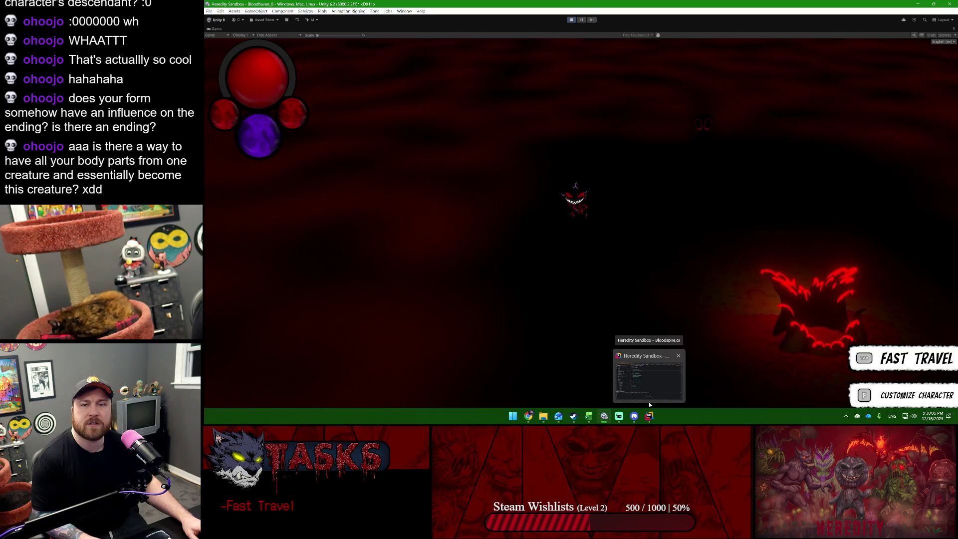
key(s)
key(s)
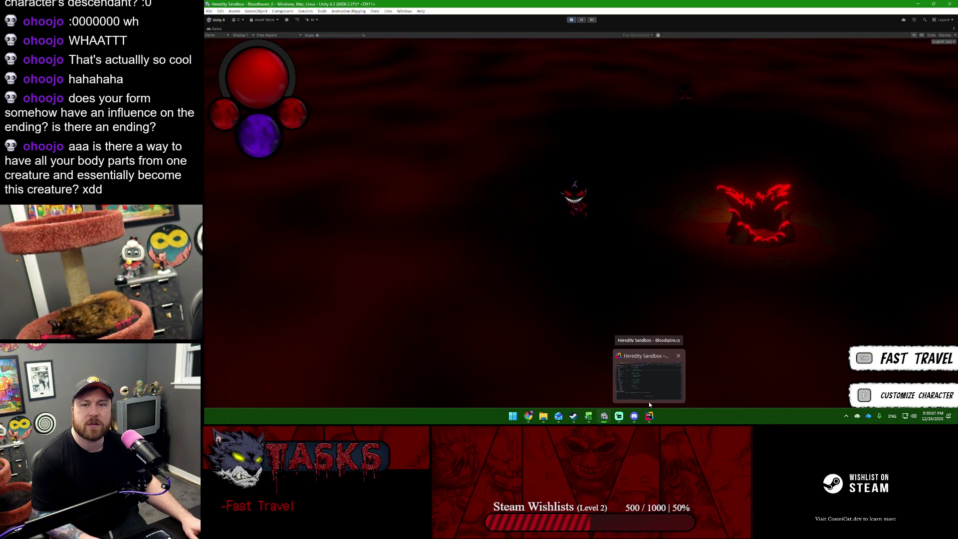
key(d)
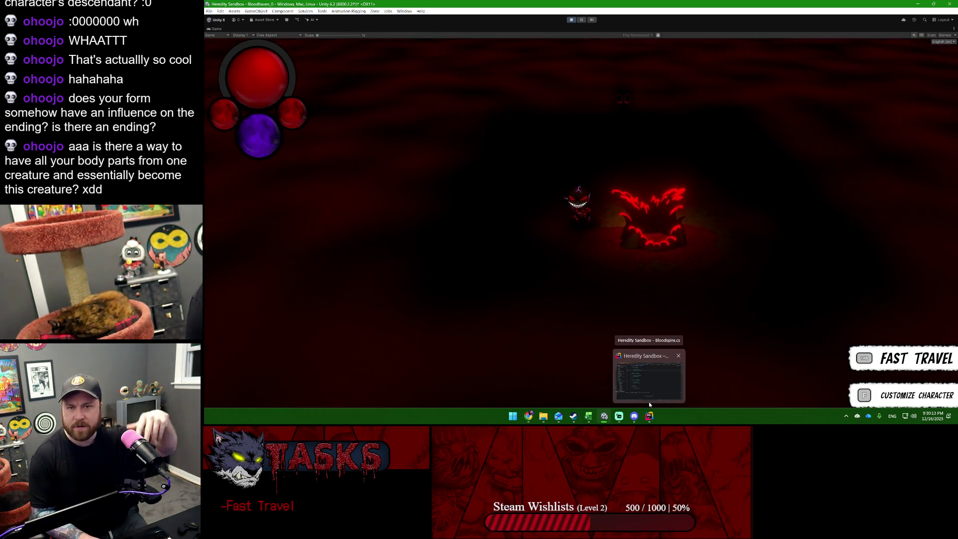
key(d)
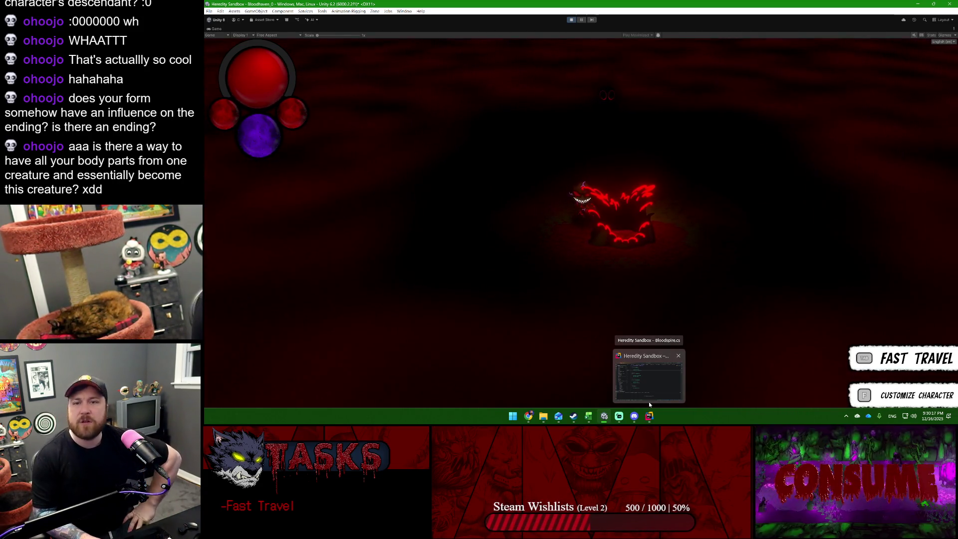
key(a)
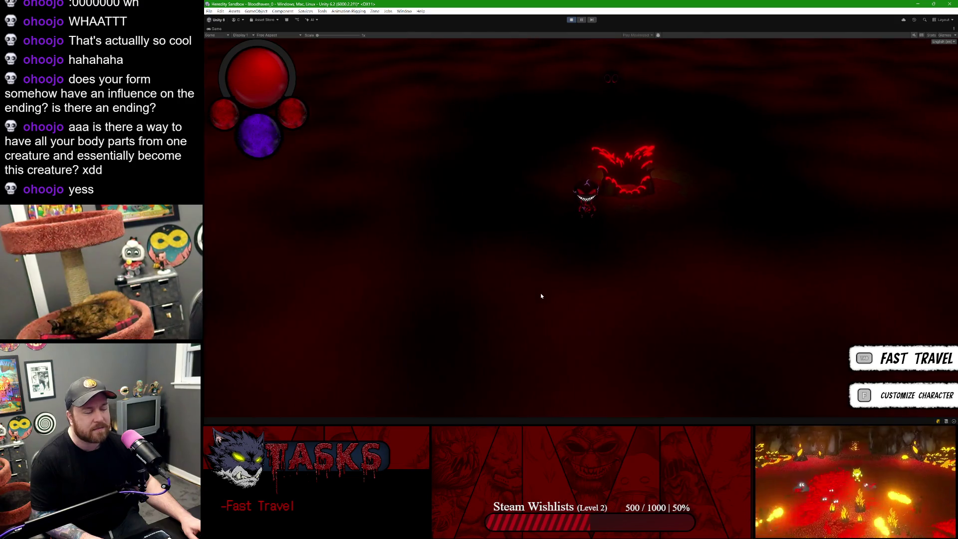
key(d)
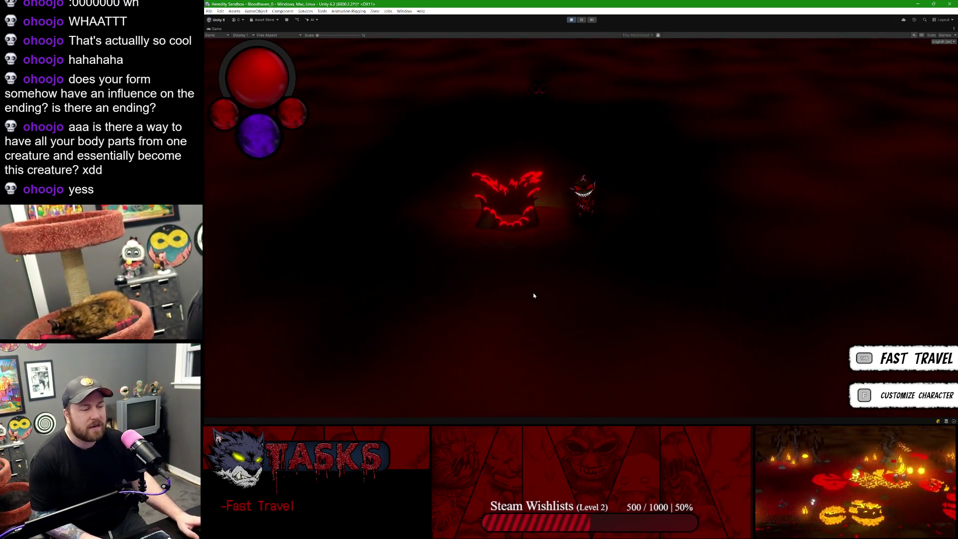
key(w)
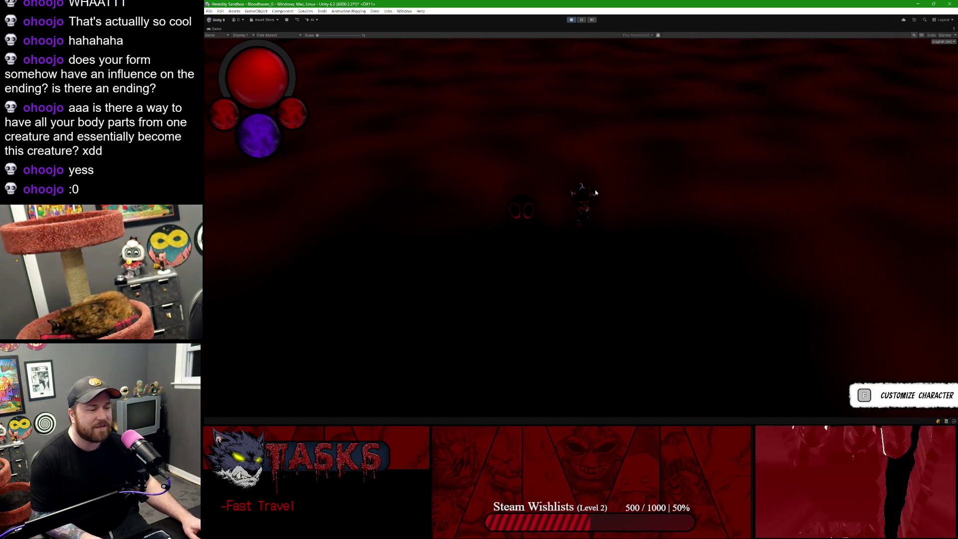
Step: Walk down to the Bloodspire, open the fast travel map with Tab, pan it, then walk back
key(s)
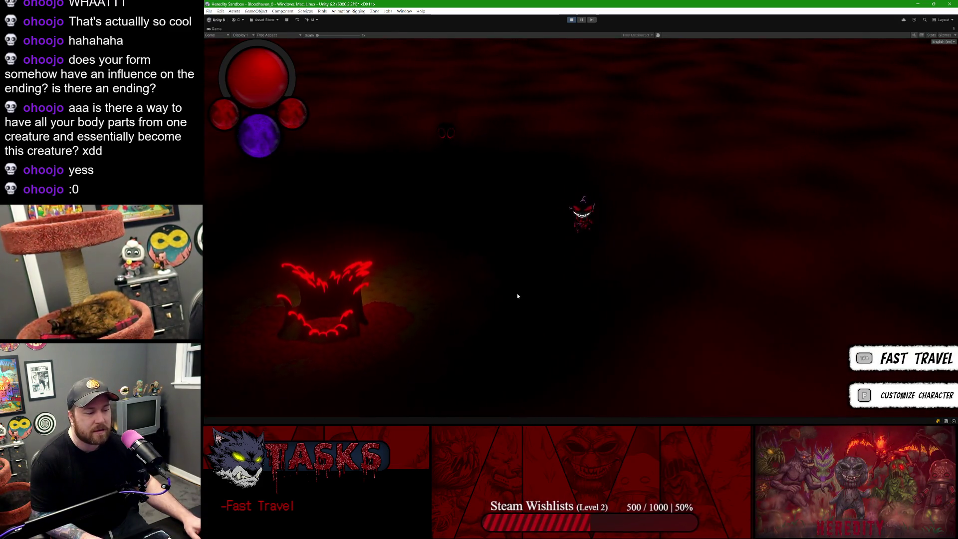
key(Tab)
key(Tab)
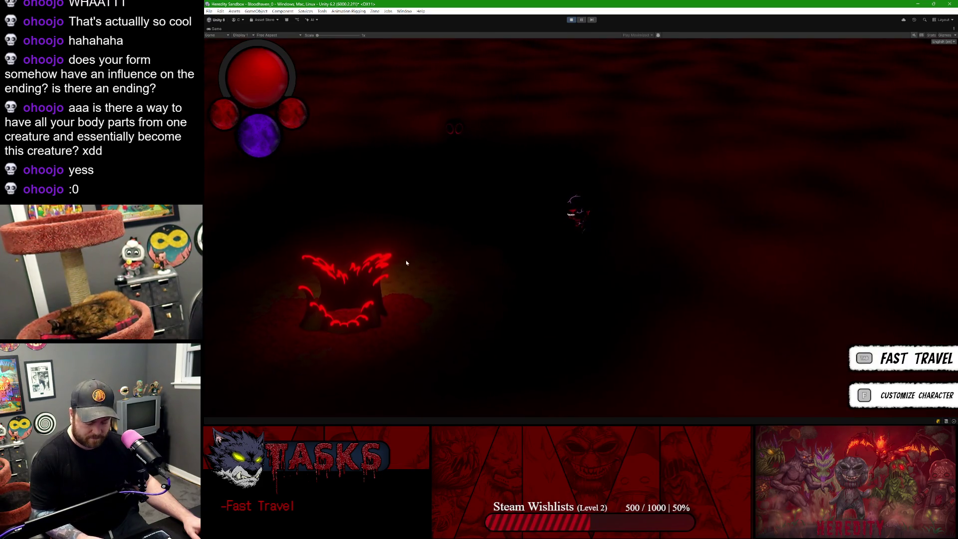
mouse_move(337, 260)
mouse_down()
mouse_move(555, 302)
mouse_move(689, 274)
mouse_move(690, 260)
mouse_up()
key(s)
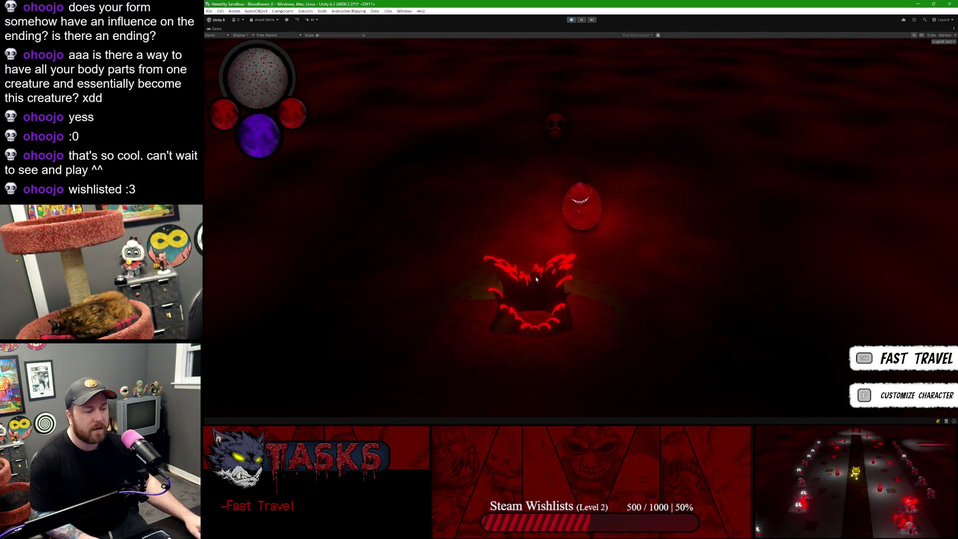
Step: Stop Play mode and start it again to restart the game at the Bloodspire
click(572, 20)
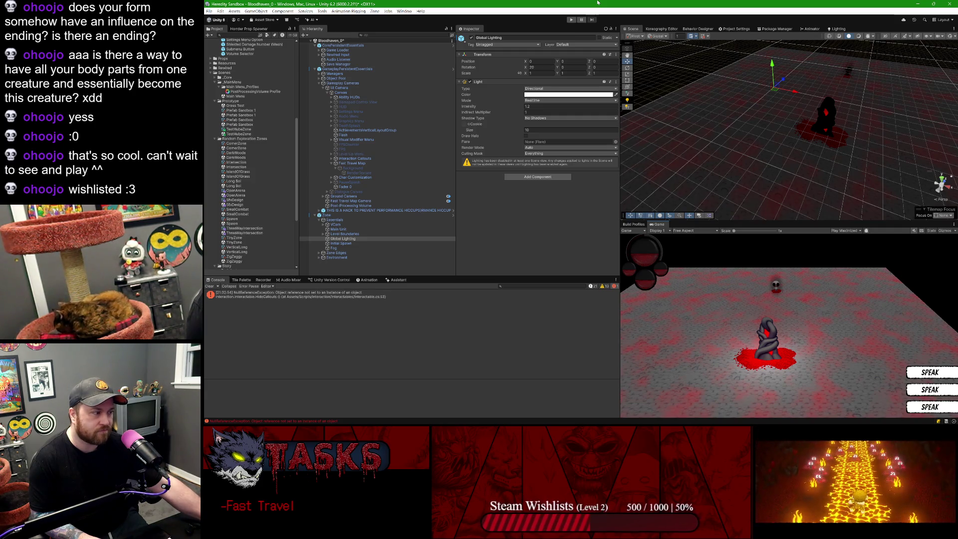
click(572, 20)
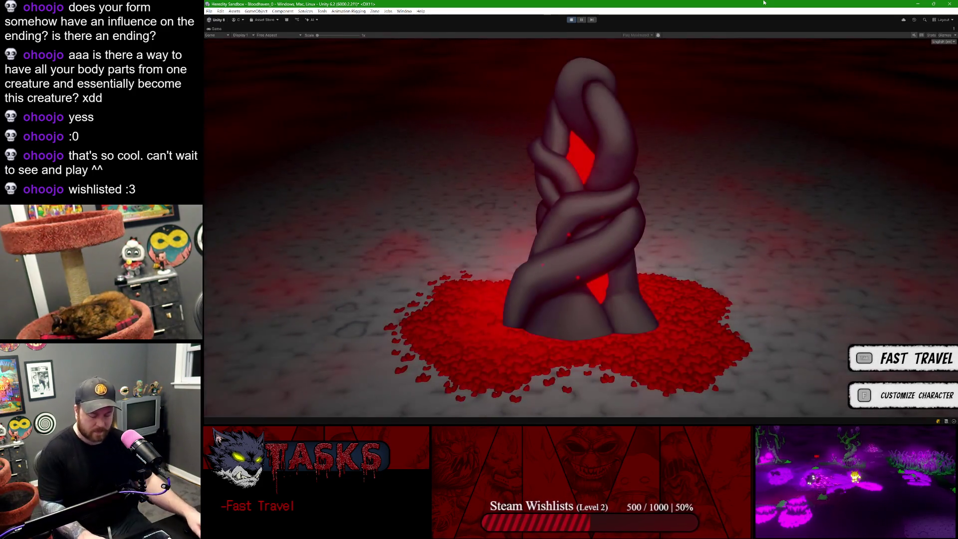
Step: Open and close the fast travel map repeatedly with Tab and M, then confirm travel with Enter
key(Tab)
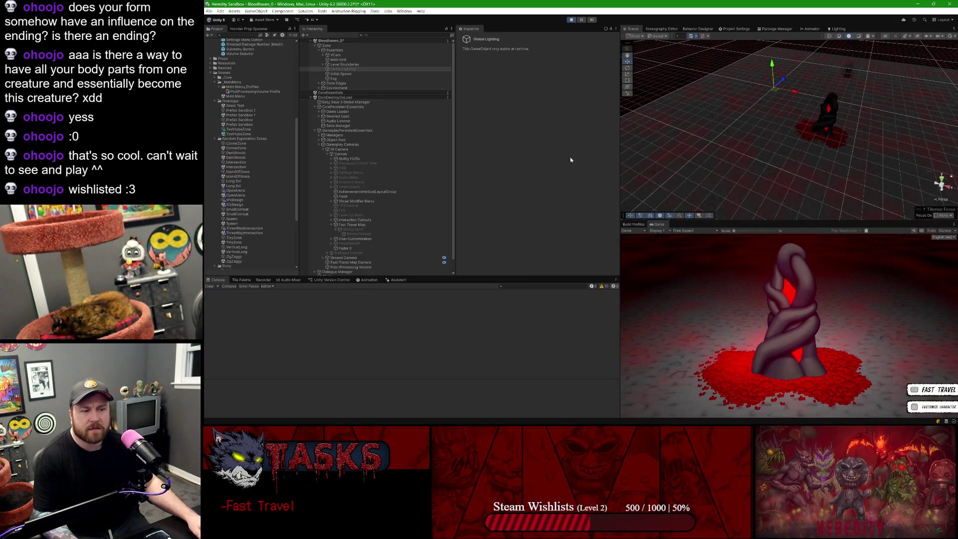
scroll(364, 196, down, 1)
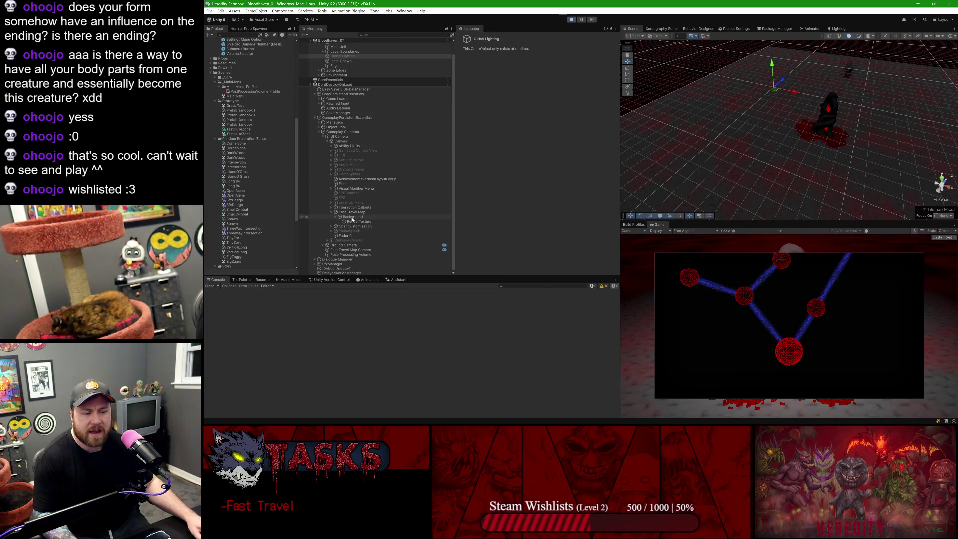
click(873, 304)
key(m)
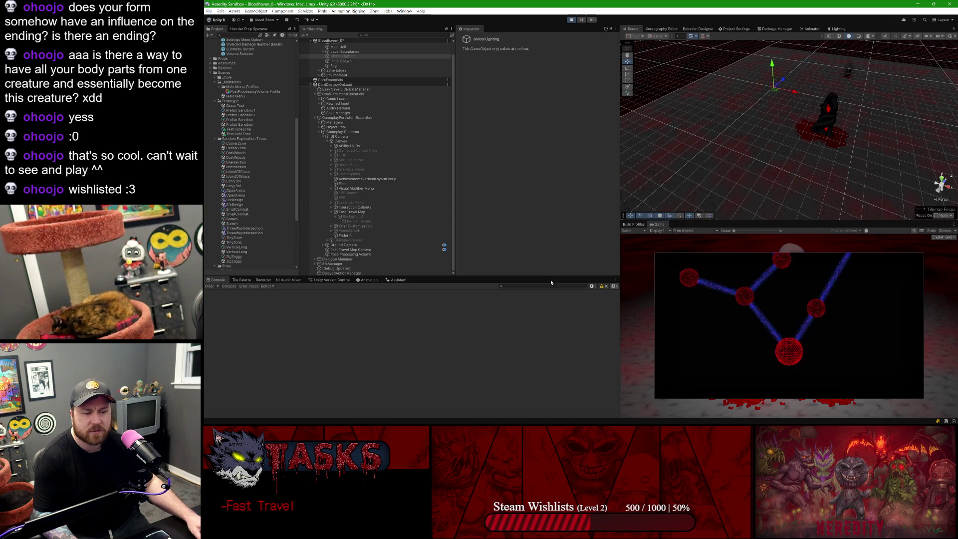
click(808, 294)
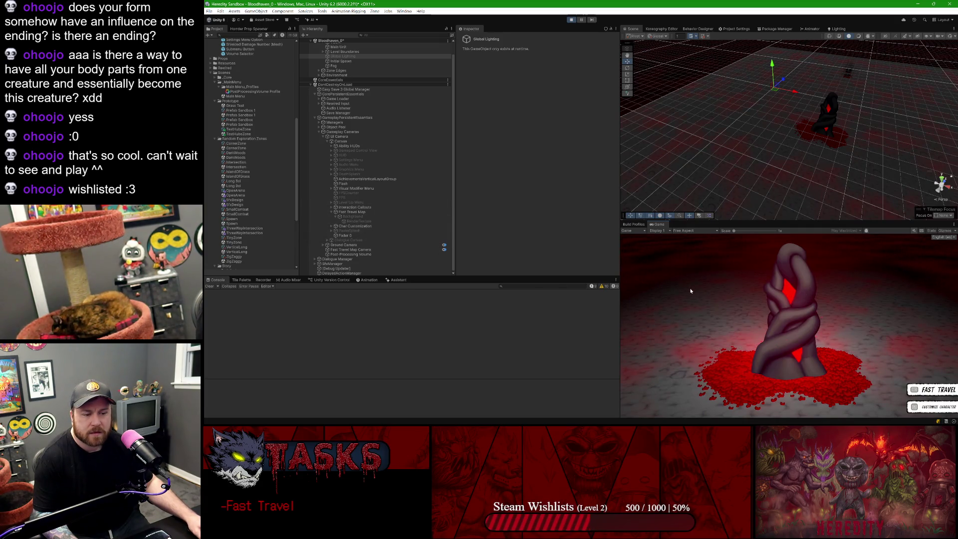
key(m)
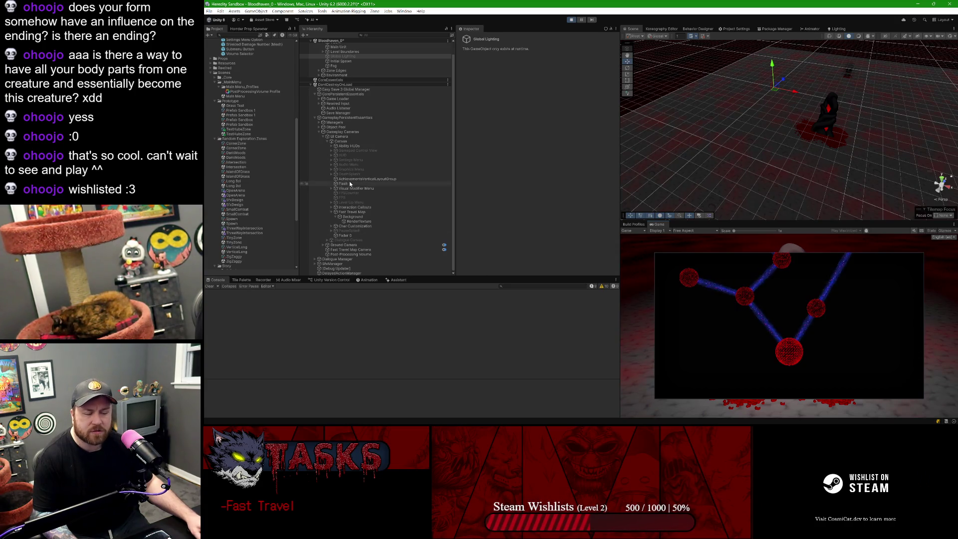
key(Return)
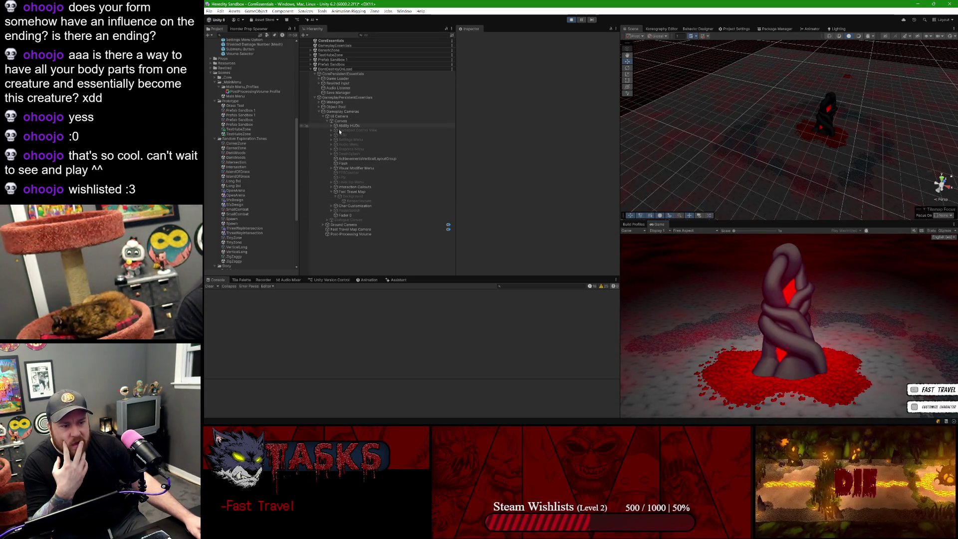
Step: Inspect RenderTexture, expand Managers and Fast Travel Map, then reopen the map with M to reproduce the error
click(361, 201)
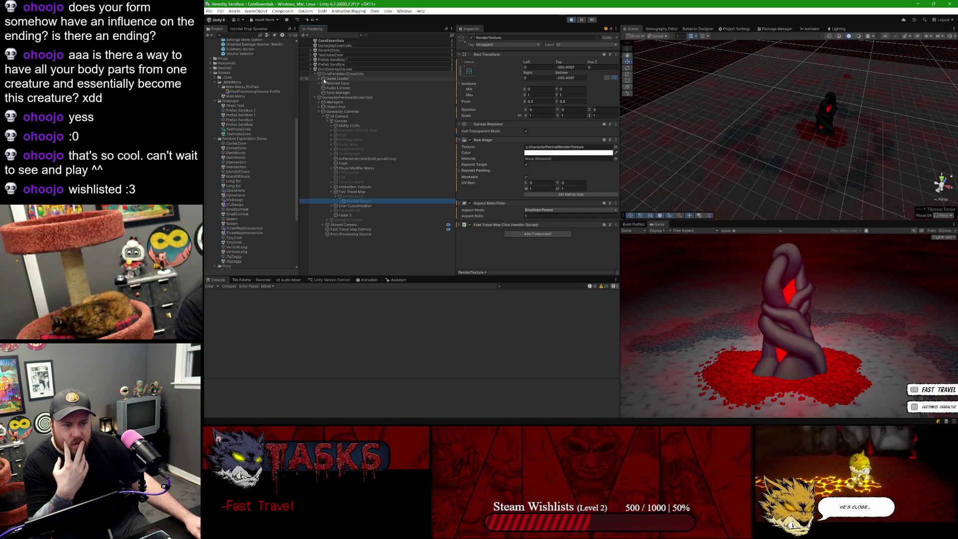
click(320, 102)
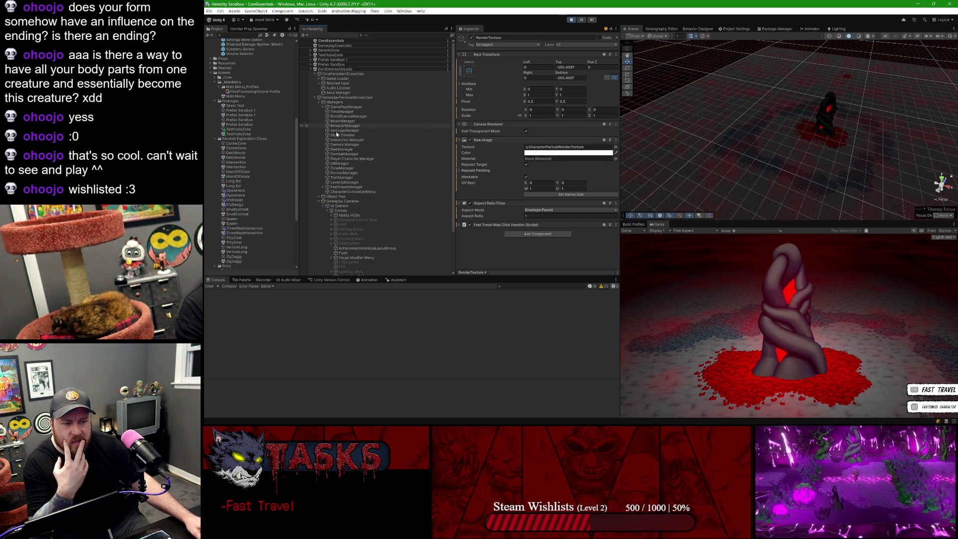
click(327, 193)
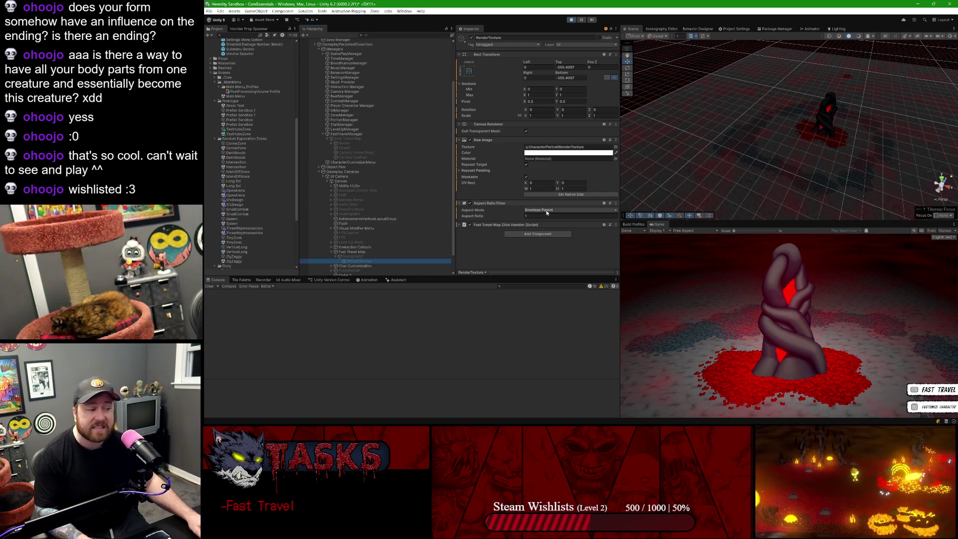
key(m)
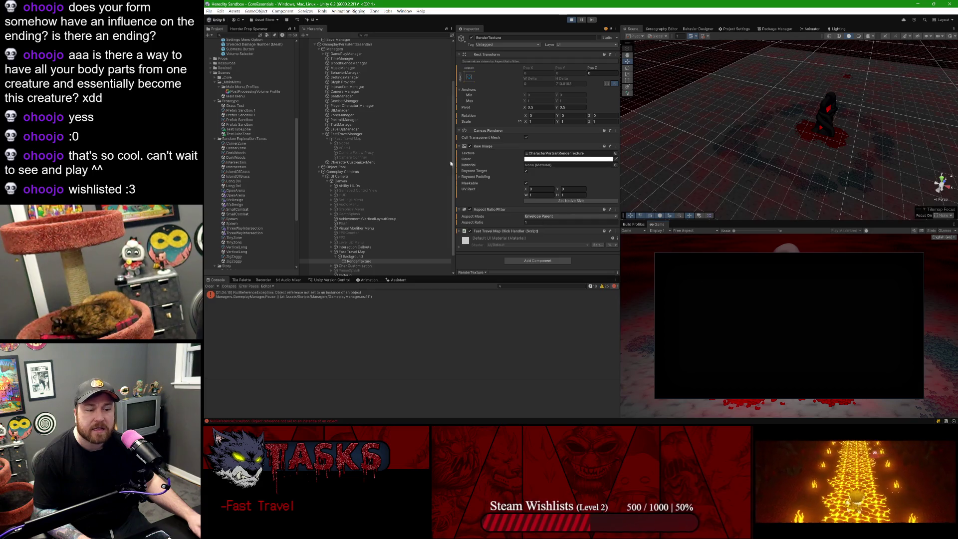
click(344, 139)
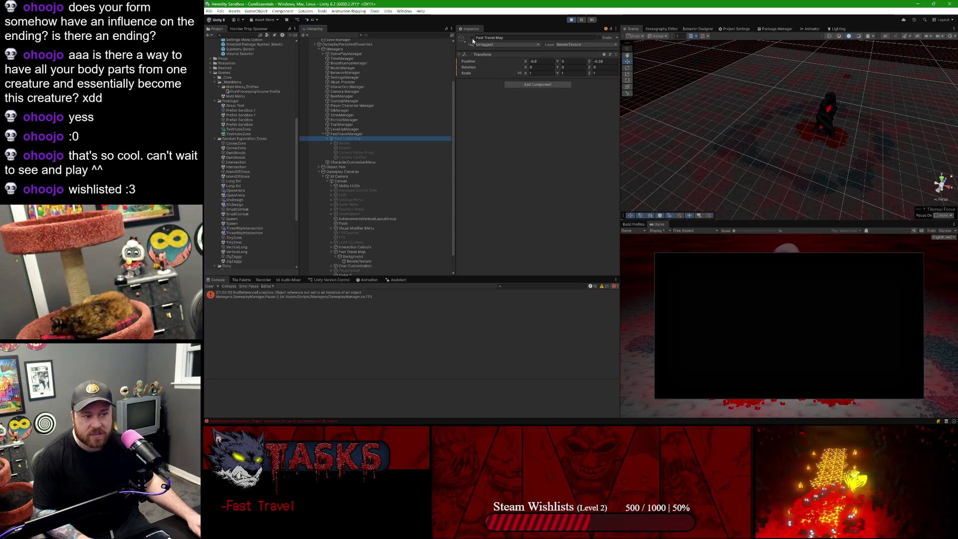
Step: Open the logged NullReferenceException's code in Rider, look it over, and return to Unity
double_click(280, 295)
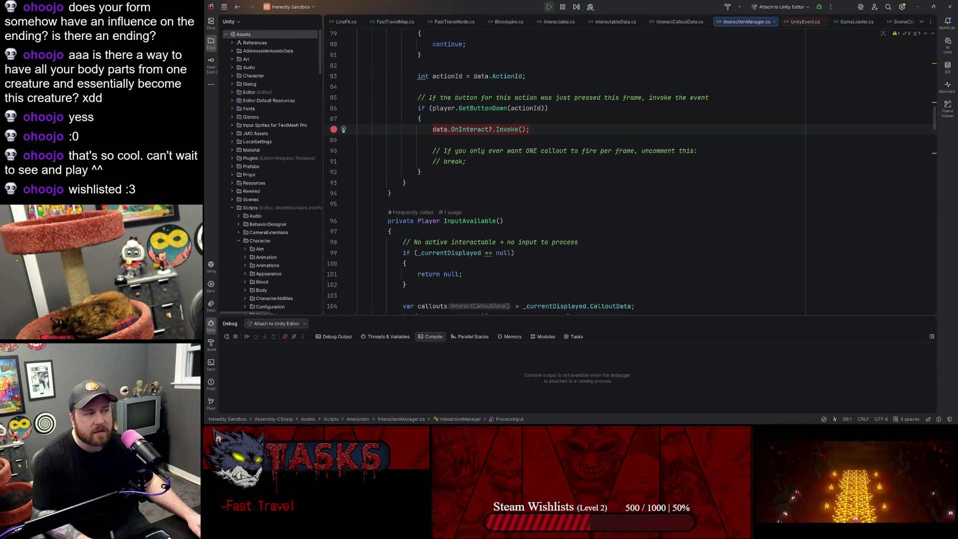
scroll(449, 175, up, 5)
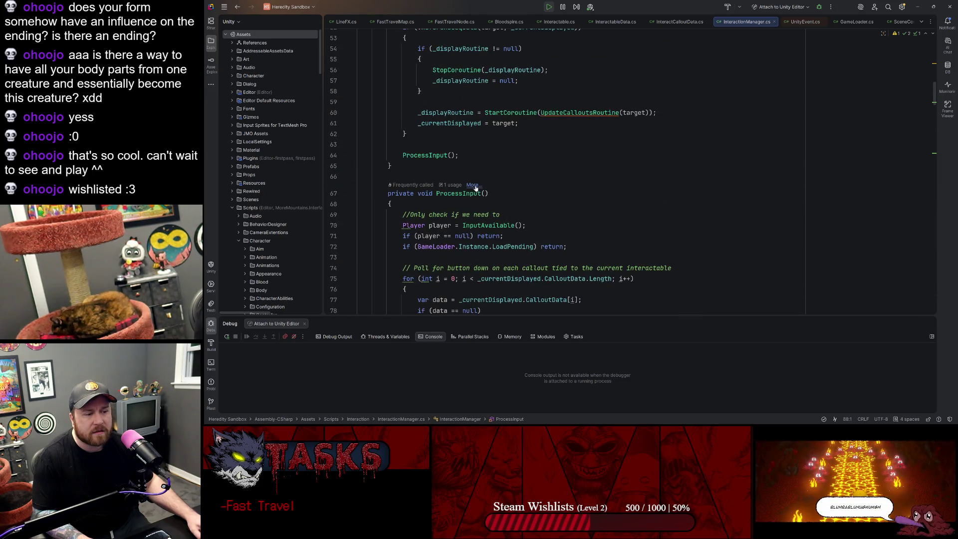
scroll(475, 187, down, 3)
key(alt+Tab)
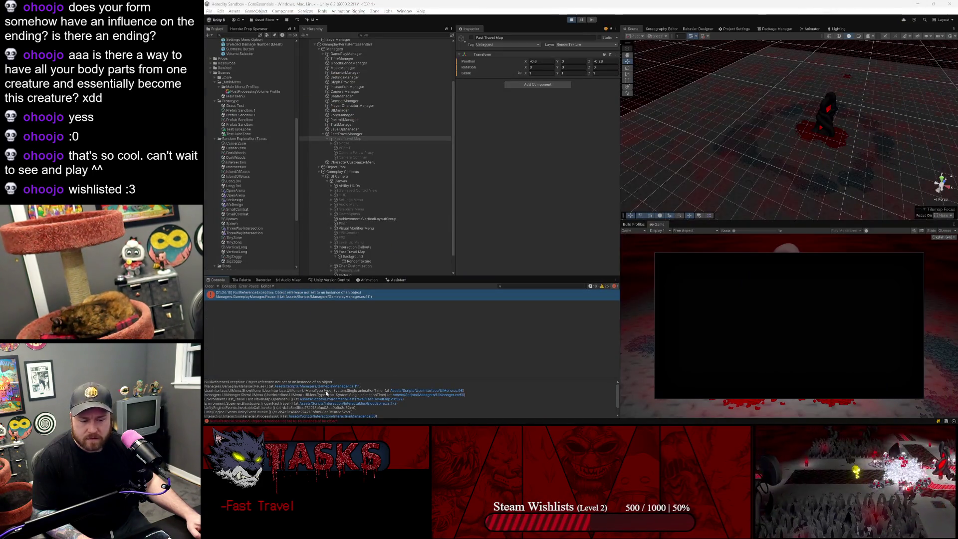
Step: Follow the GameplayManager.Pause stack-trace link, inspect lines 110–111 in Rider, then minimize Rider
click(311, 387)
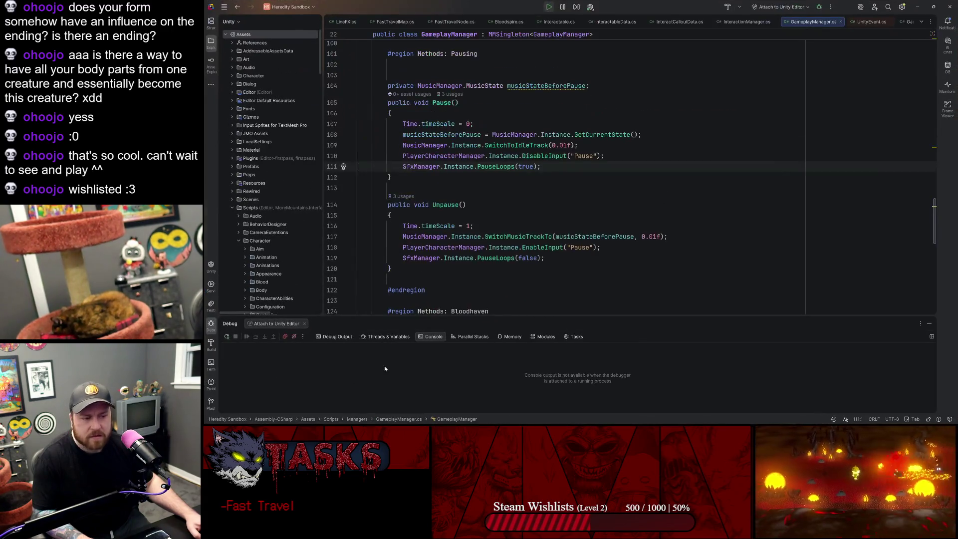
click(455, 166)
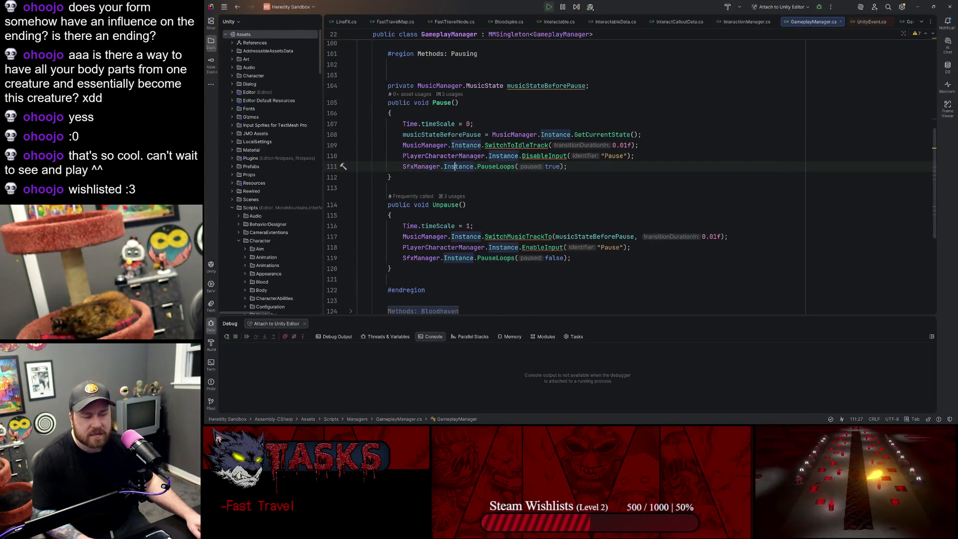
key(Home)
key(ctrl+Right)
key(ctrl+Right)
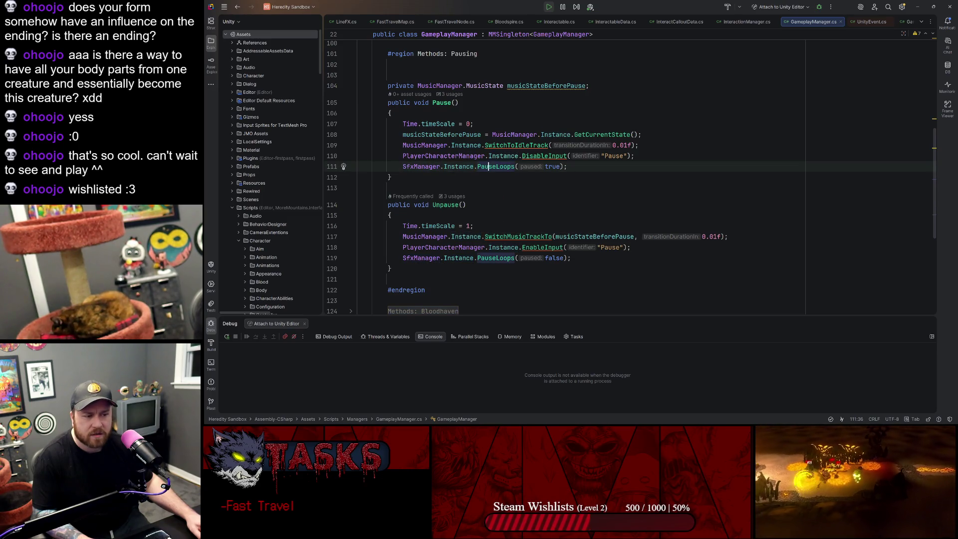
key(Up)
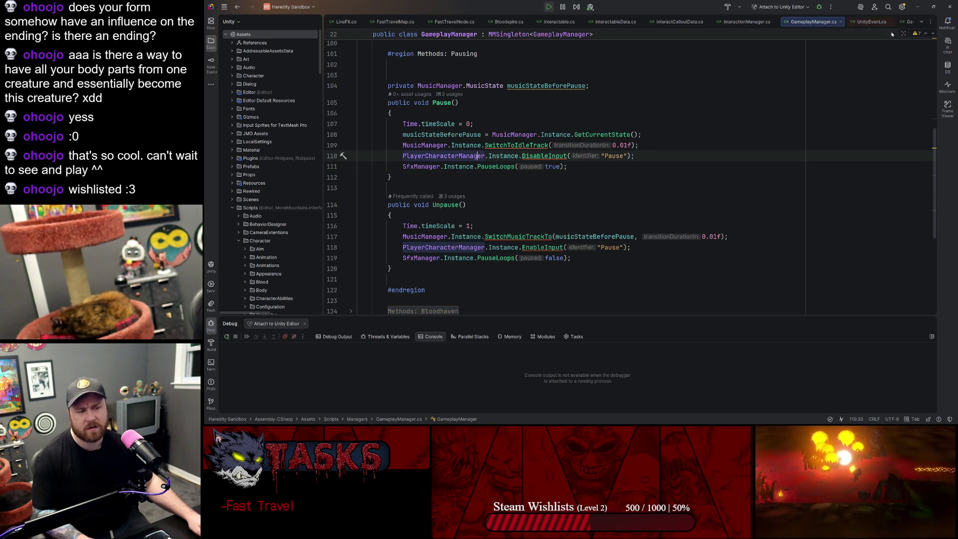
click(922, 7)
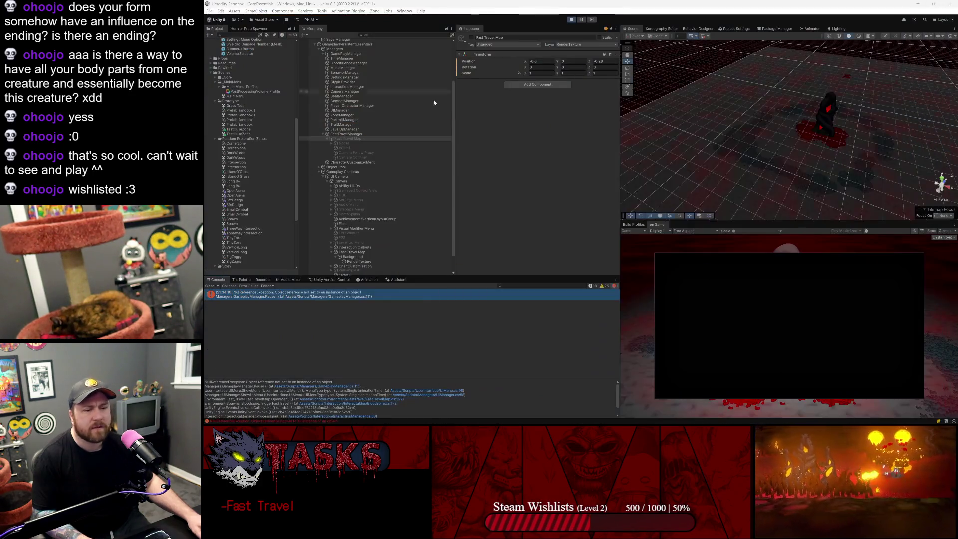
Step: Reopen GameplayManager.cs at the Pause method in Rider via the Console stack-trace link
click(295, 388)
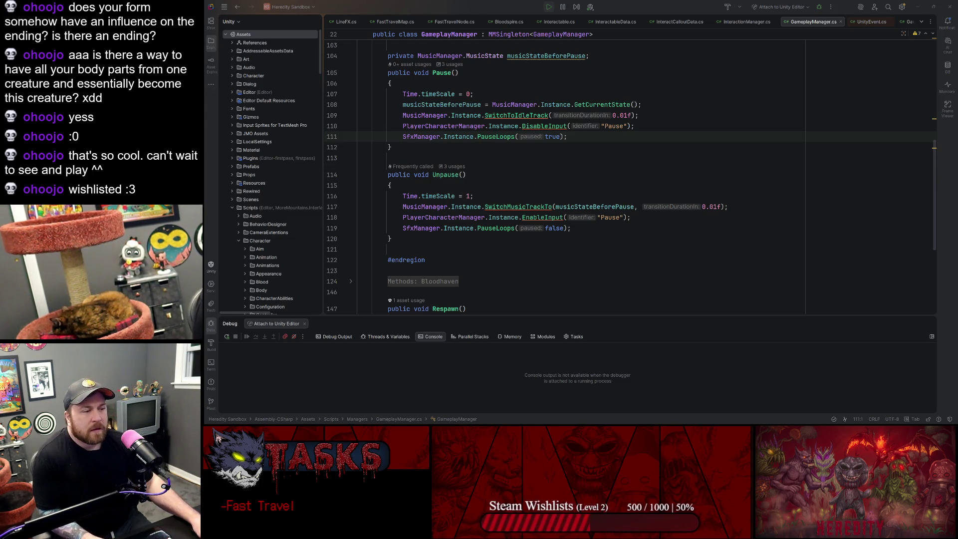
Step: Inspect SfxManager.Instance.PauseLoops on line 119 in Unpause and show its usages
click(567, 136)
click(440, 228)
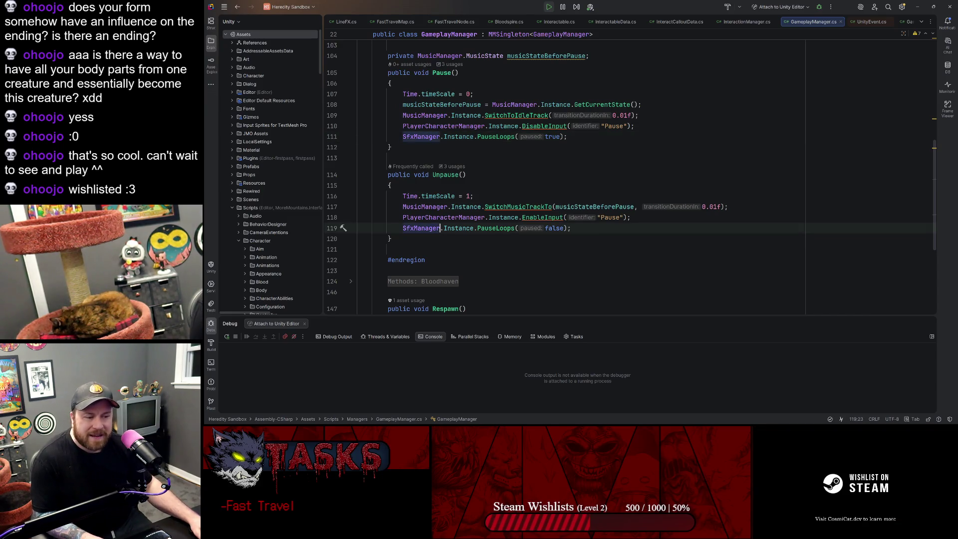
key(ctrl+Right)
key(ctrl+Right)
key(ctrl+Right)
key(ctrl+Left)
key(ctrl+Left)
key(ctrl+shift+Right)
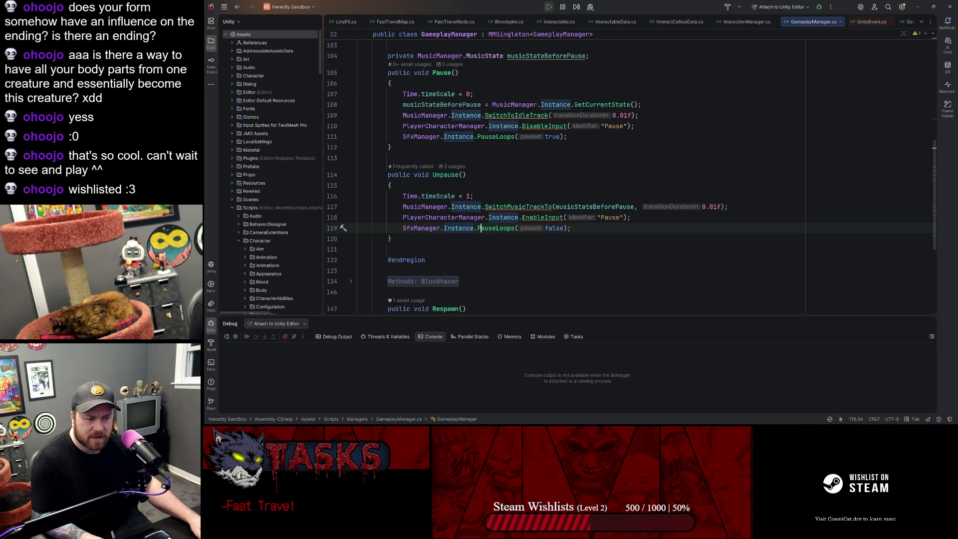
click(507, 228)
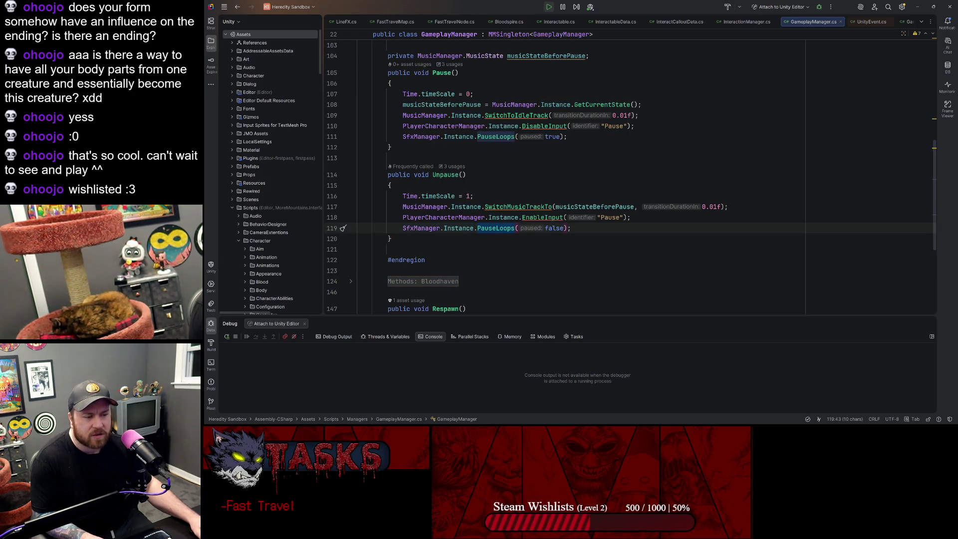
Step: Stop Unity's Play mode, attach Rider's debugger to Unity Editor, and return to Unity
key(alt+Tab)
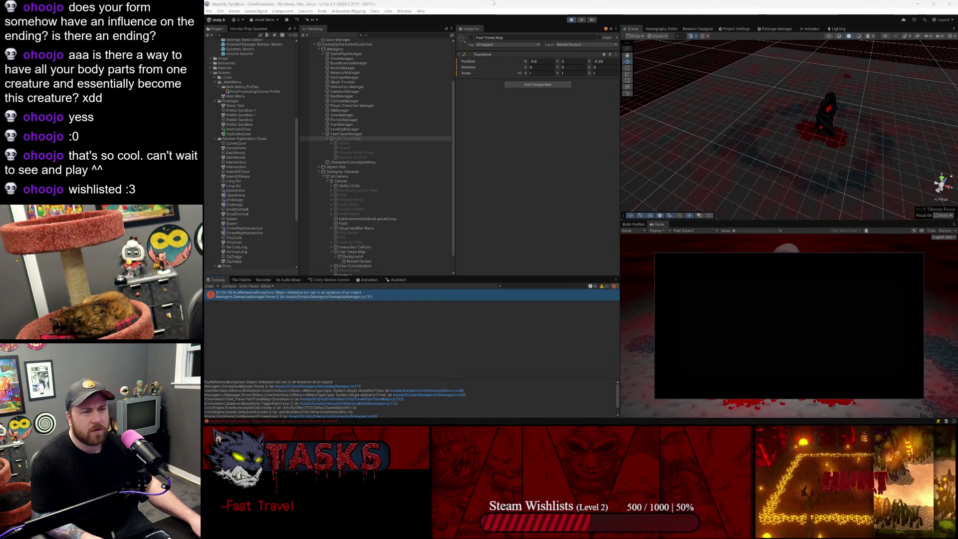
click(572, 20)
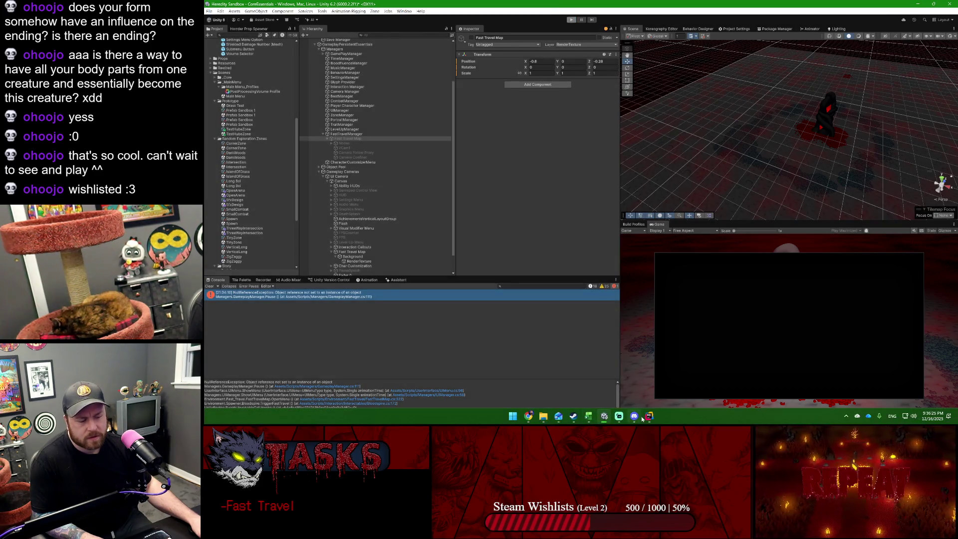
click(648, 417)
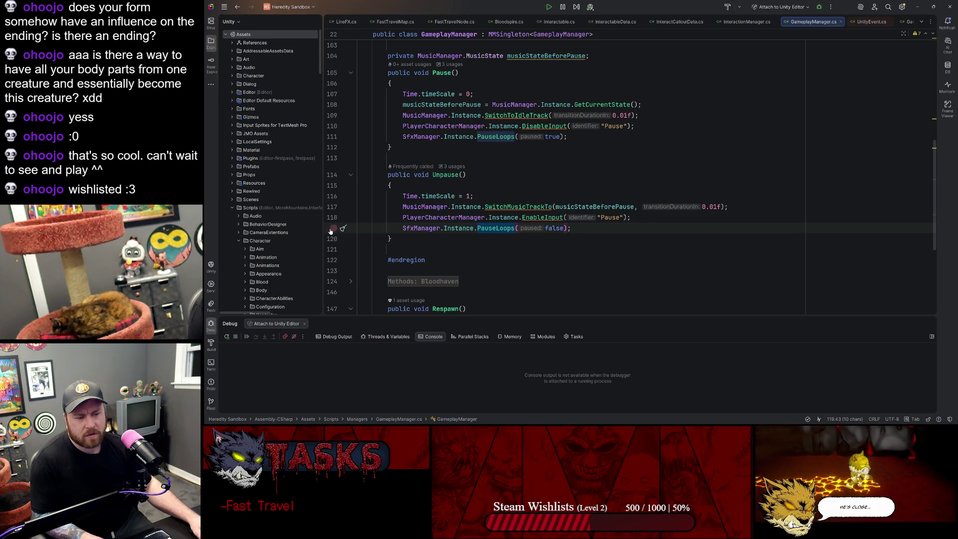
click(819, 6)
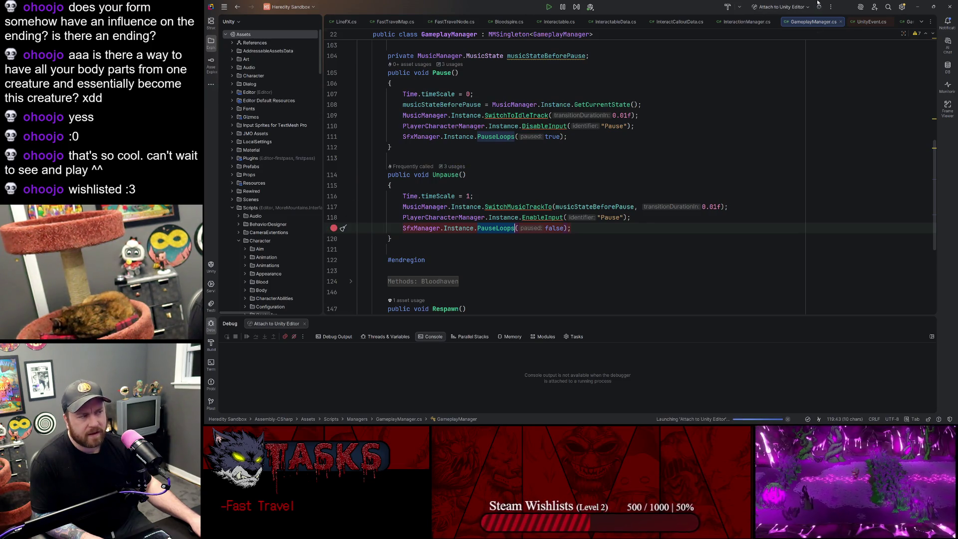
click(916, 7)
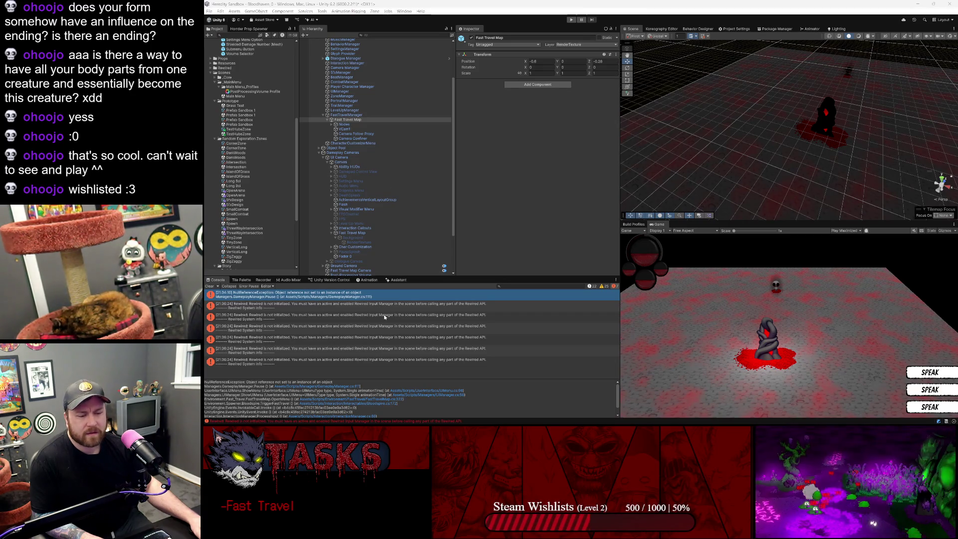
Step: Start Play mode so the game runs until it hits Rider's InteractionManager breakpoint
click(573, 19)
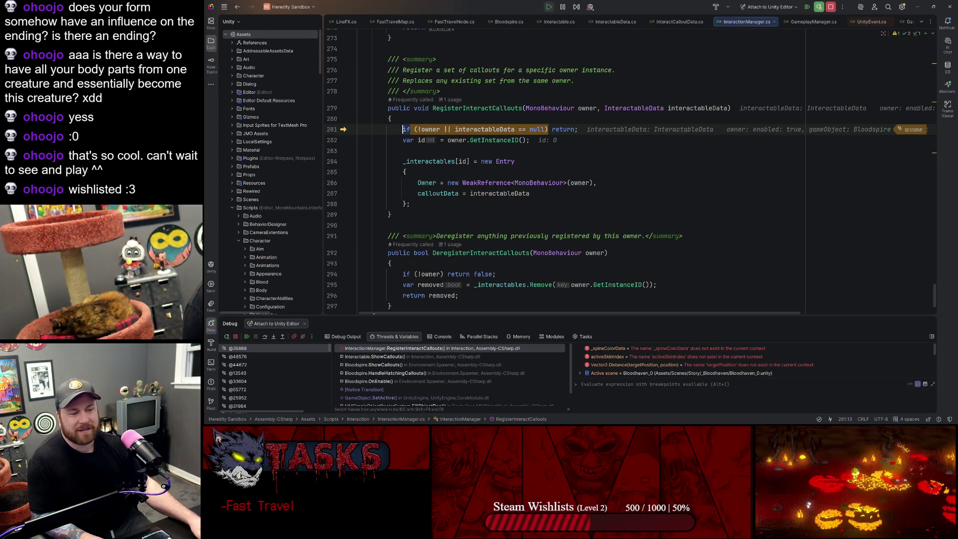
Step: Resume past the InteractionManager breakpoint and remove the MMFader breakpoints on lines 285 and 290
click(252, 337)
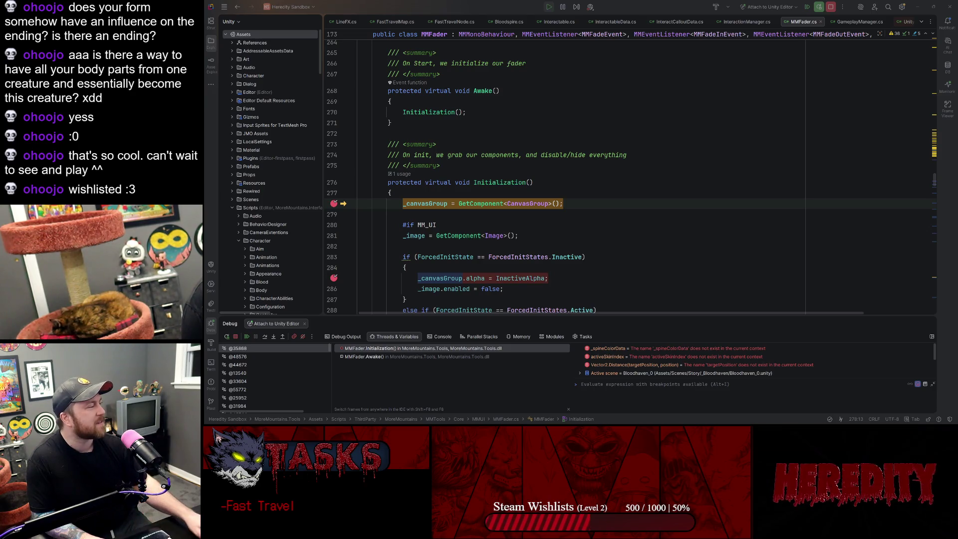
click(539, 183)
scroll(344, 170, down, 3)
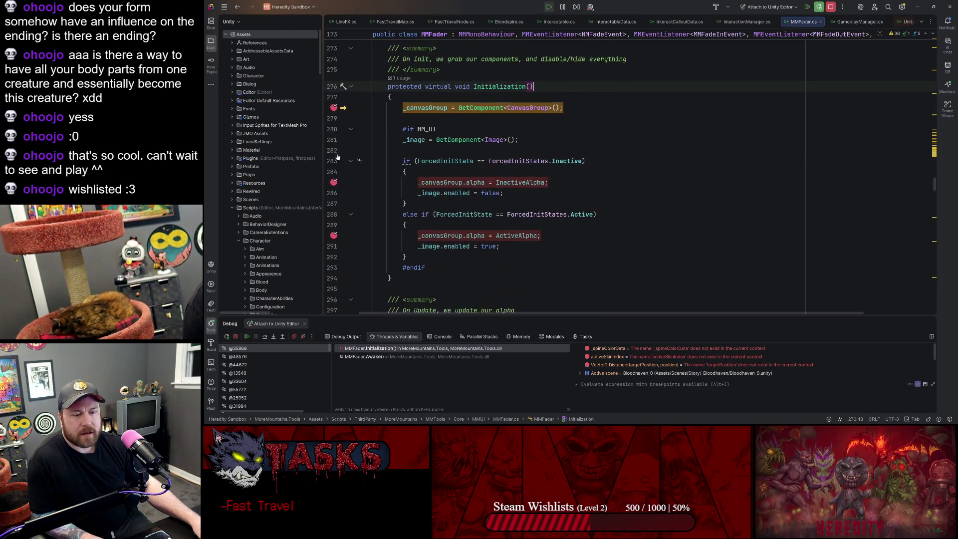
click(334, 183)
click(334, 236)
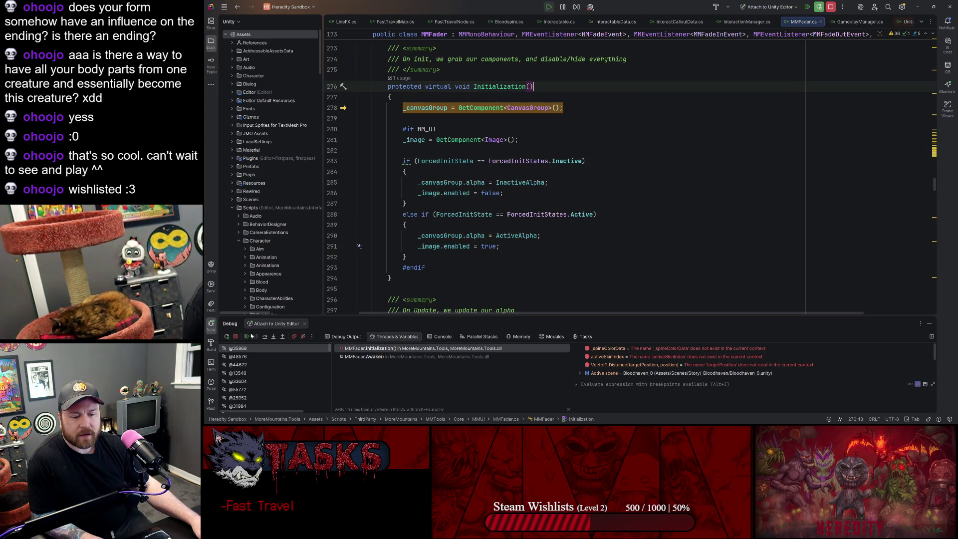
Step: Keep resuming, removing breakpoints on lines 401, 314 and 320, then open the full breakpoint list
click(246, 336)
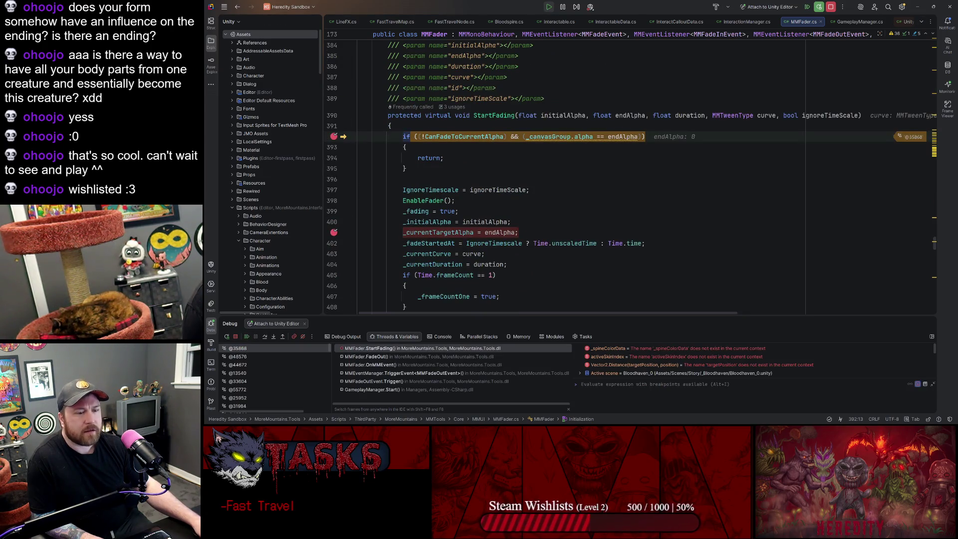
click(334, 232)
click(247, 336)
click(334, 137)
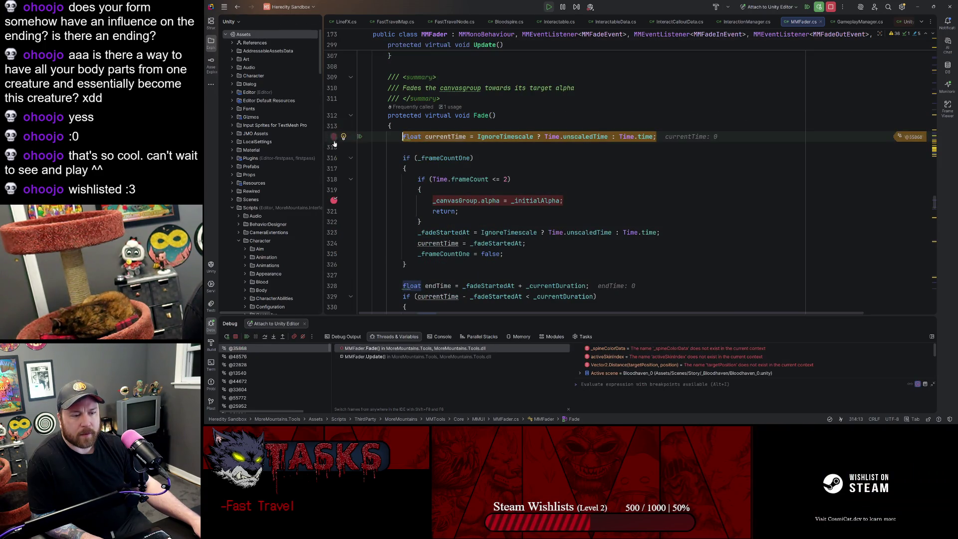
click(334, 200)
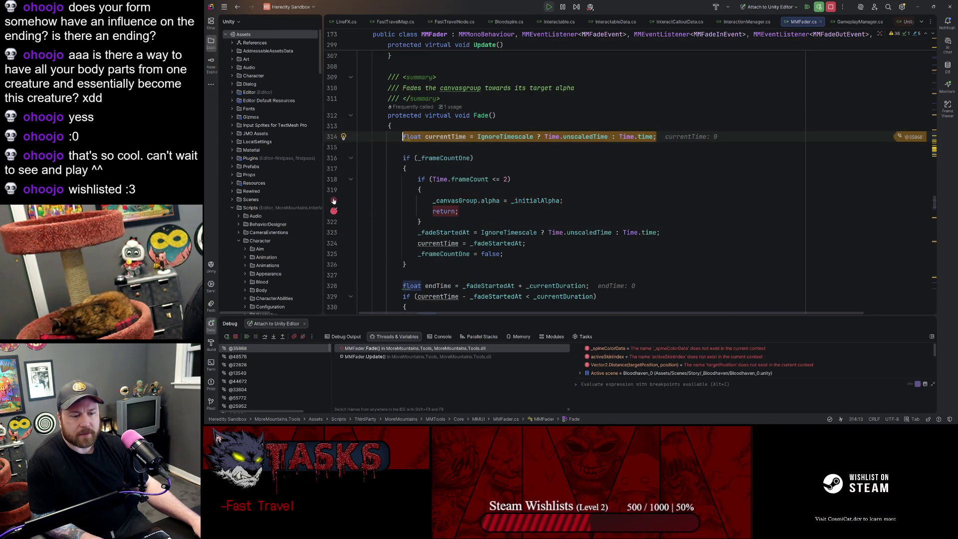
click(246, 337)
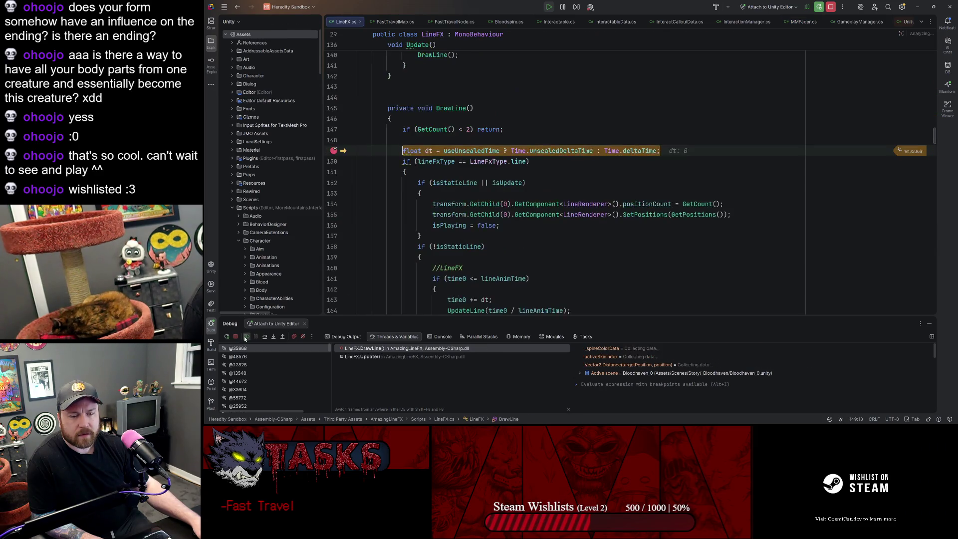
click(295, 337)
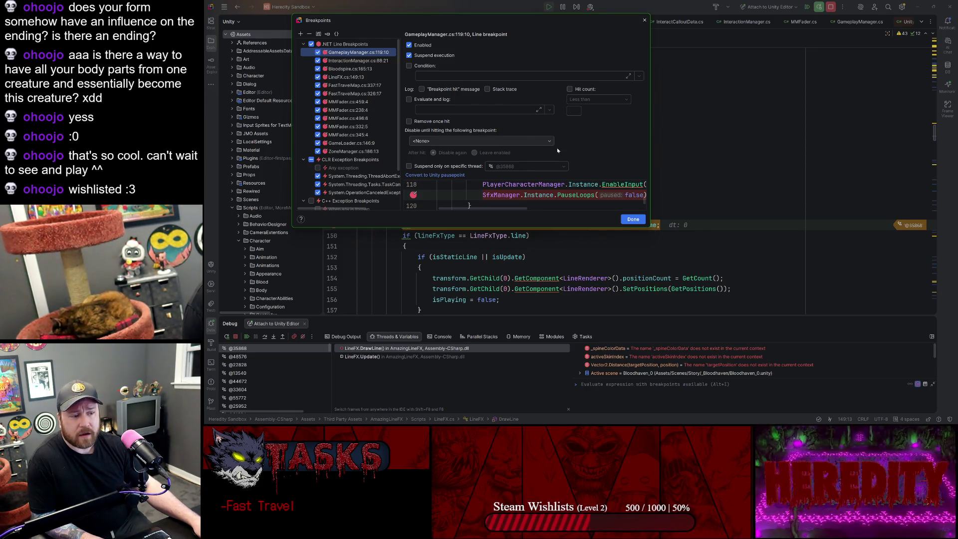
Step: Delete every breakpoint except GameplayManager.cs:119, including CLR exception breakpoints, then resume the game
click(350, 61)
shift+click(349, 151)
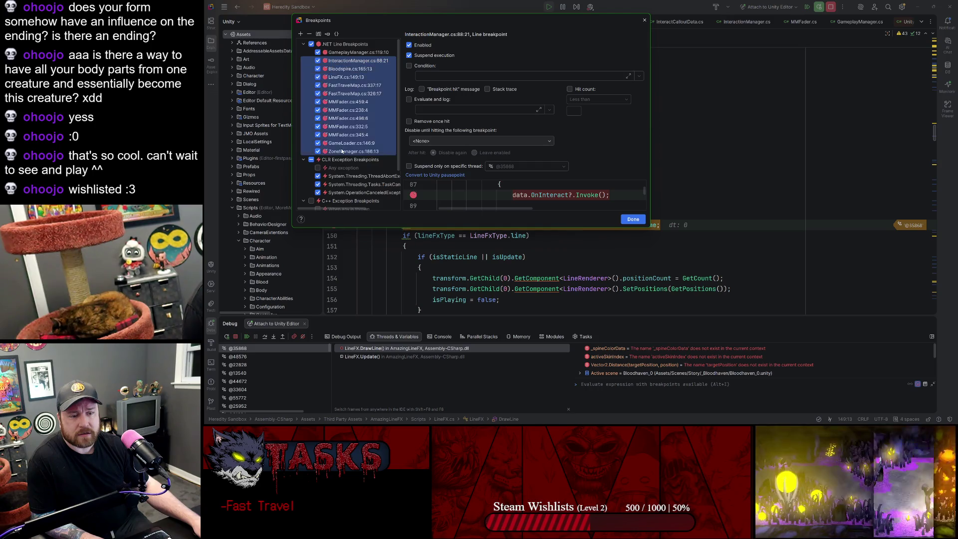
click(310, 33)
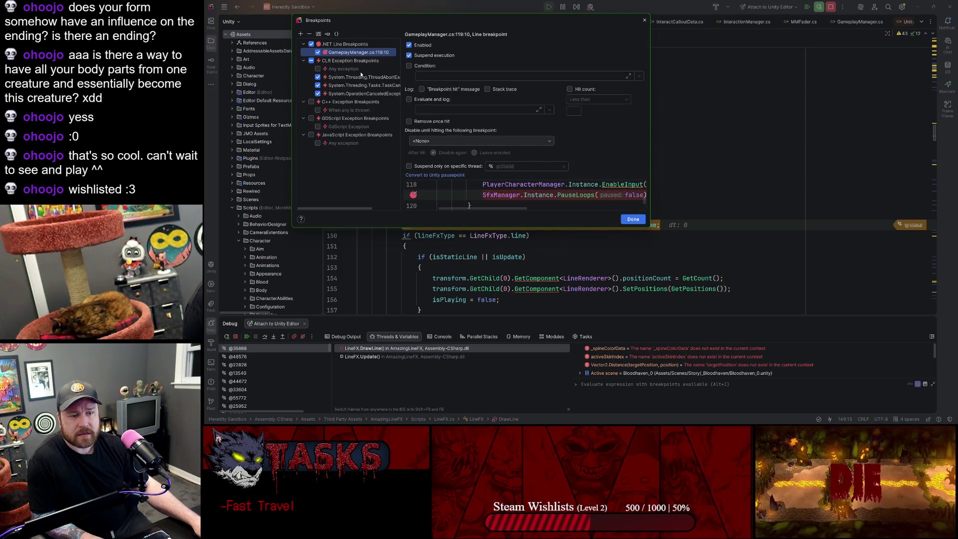
click(344, 68)
shift+click(360, 93)
click(310, 34)
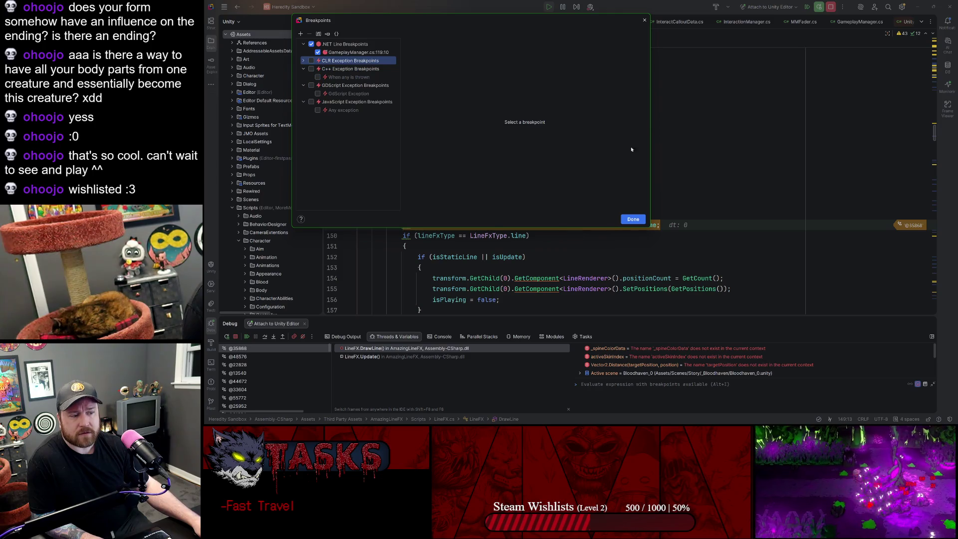
click(633, 219)
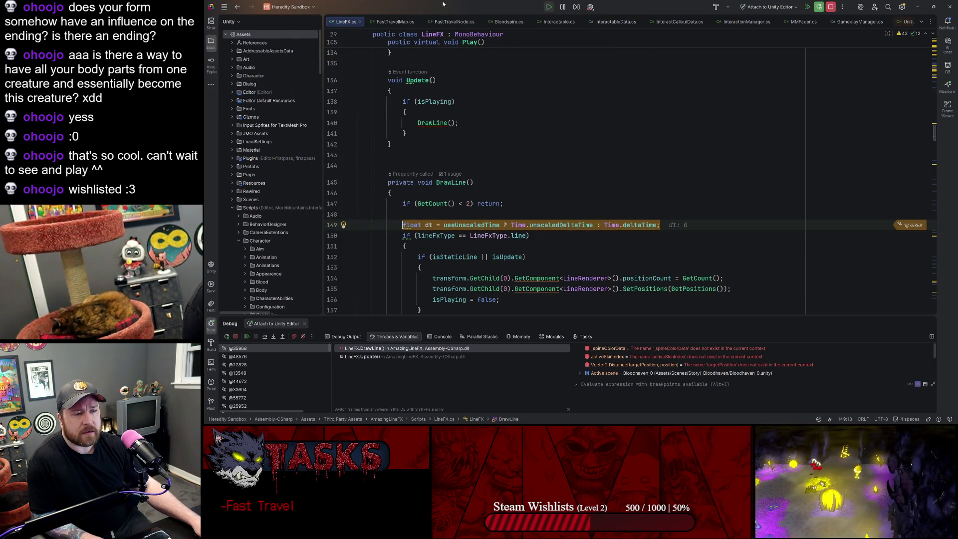
click(247, 337)
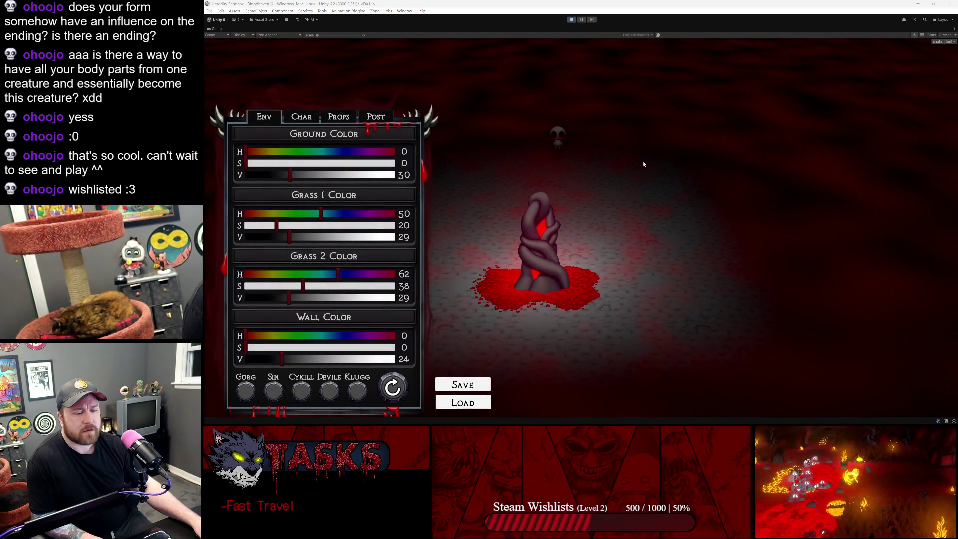
Step: Close the colour customizer, open the fast travel map at Bloodspire, and choose a node to travel to
click(644, 165)
key(Escape)
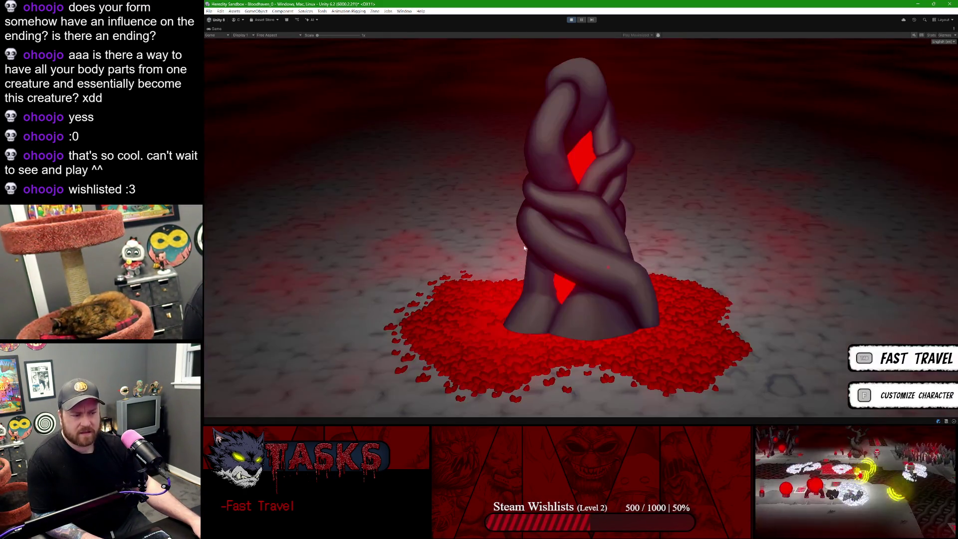
key(Tab)
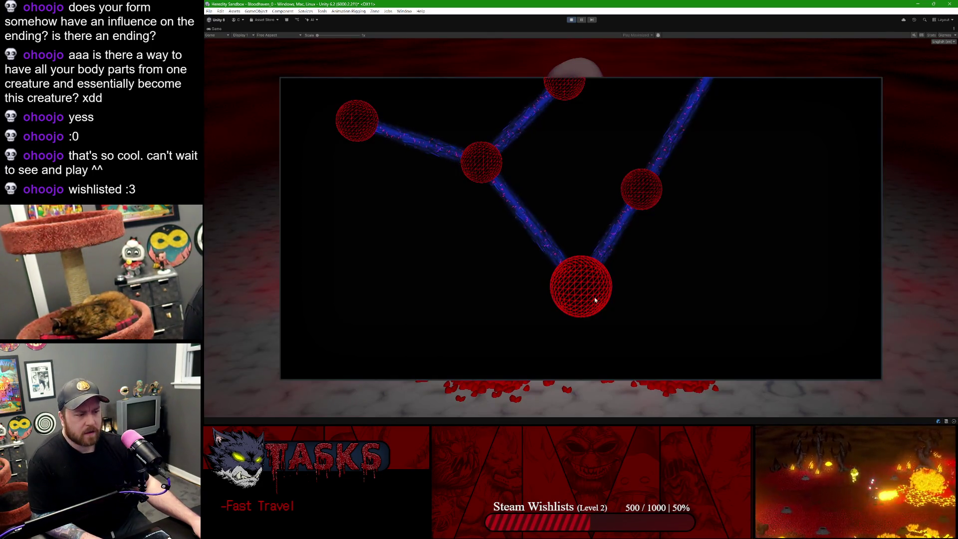
click(595, 300)
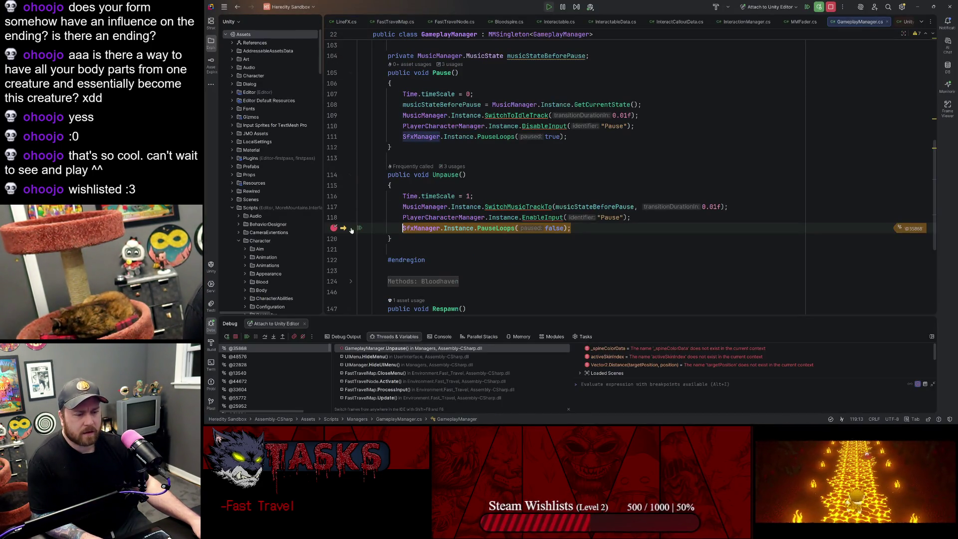
Step: Check that SfxManager.Instance is a valid enabled object at the Unpause breakpoint, then resume execution
mouse_move(452, 228)
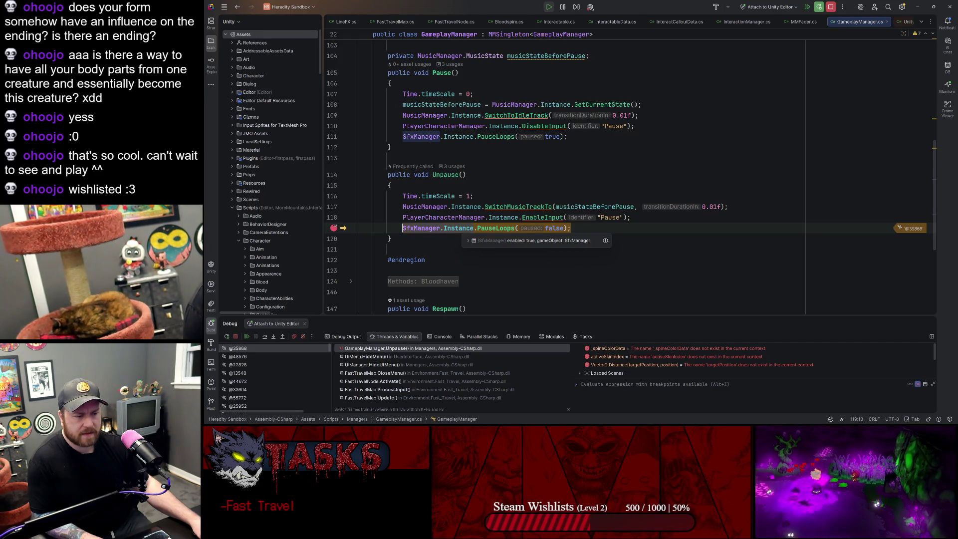
click(248, 337)
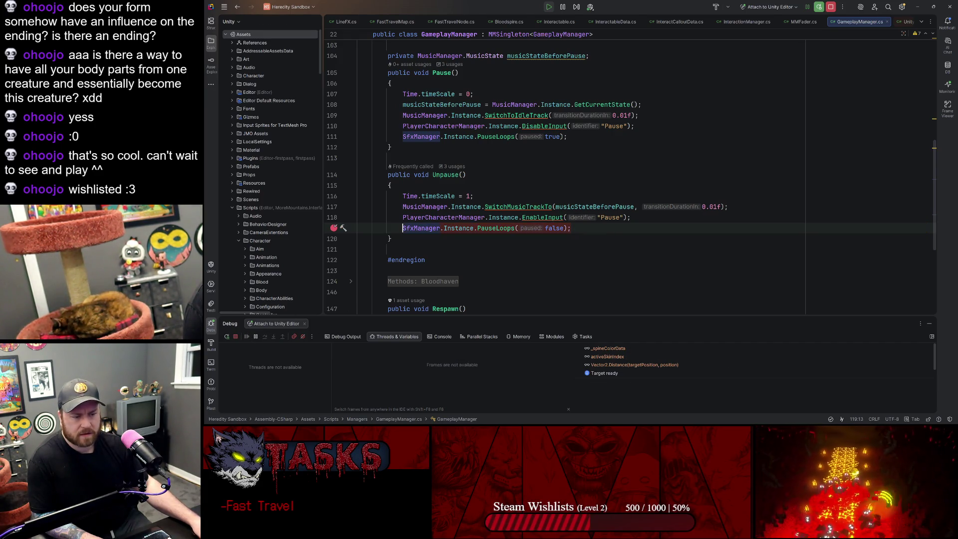
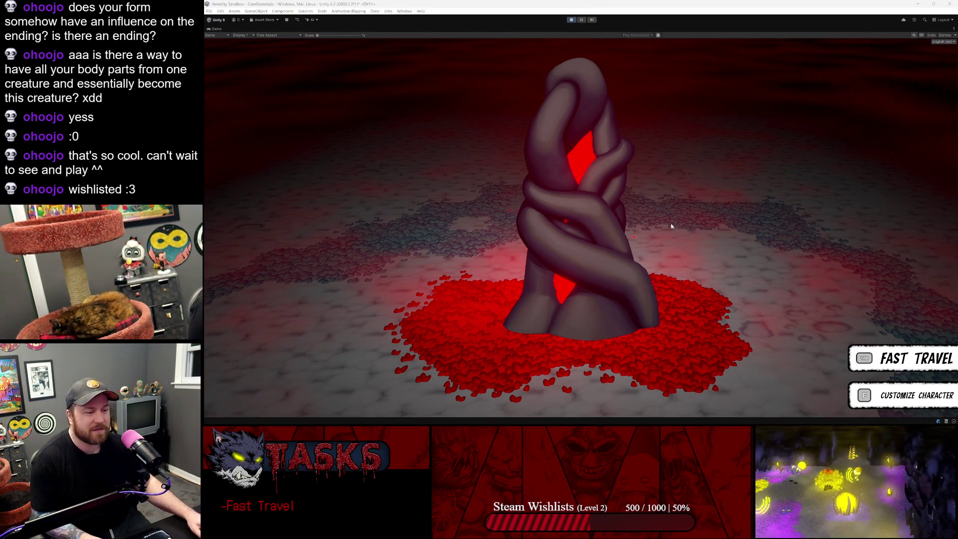
Step: Restore Unity's editor layout, open the fast-travel map with E, and jump to the console error's code
click(764, 219)
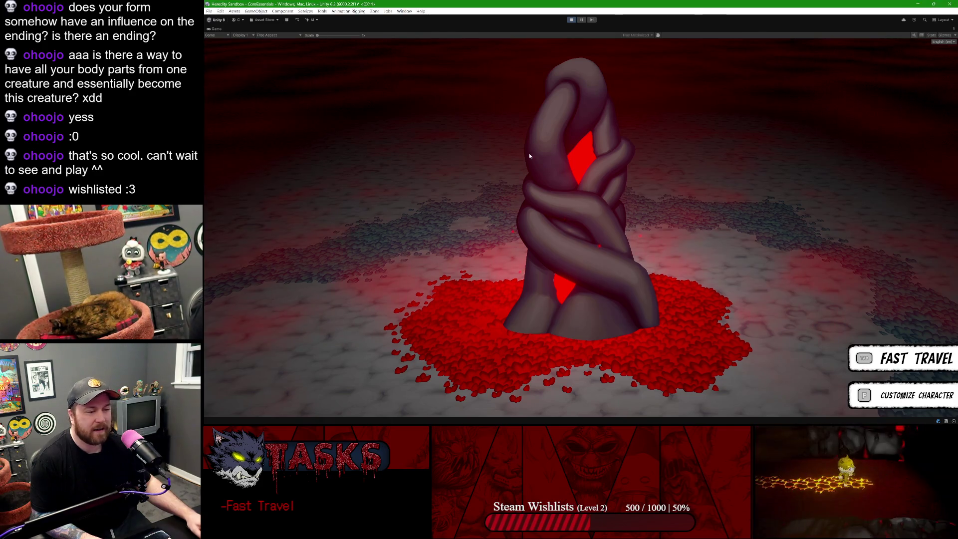
double_click(217, 28)
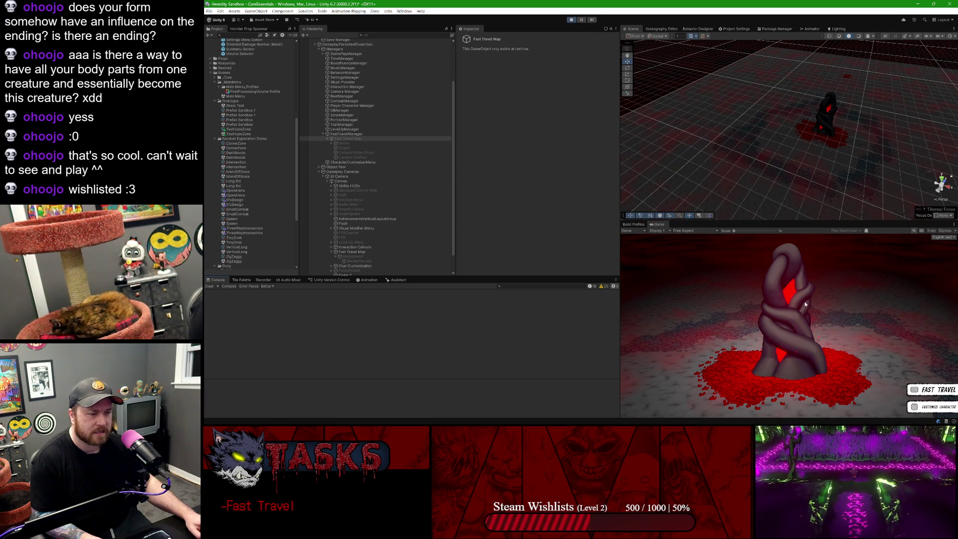
key(e)
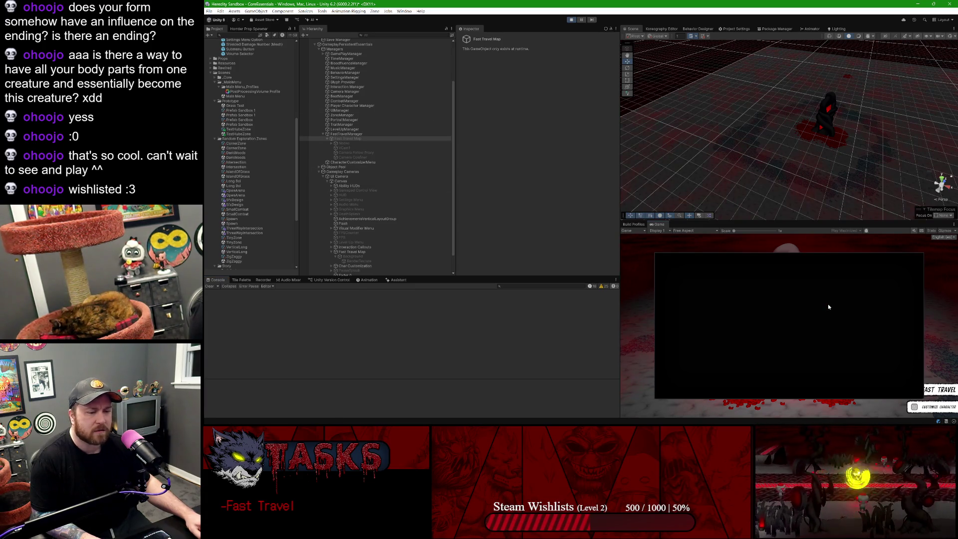
double_click(338, 294)
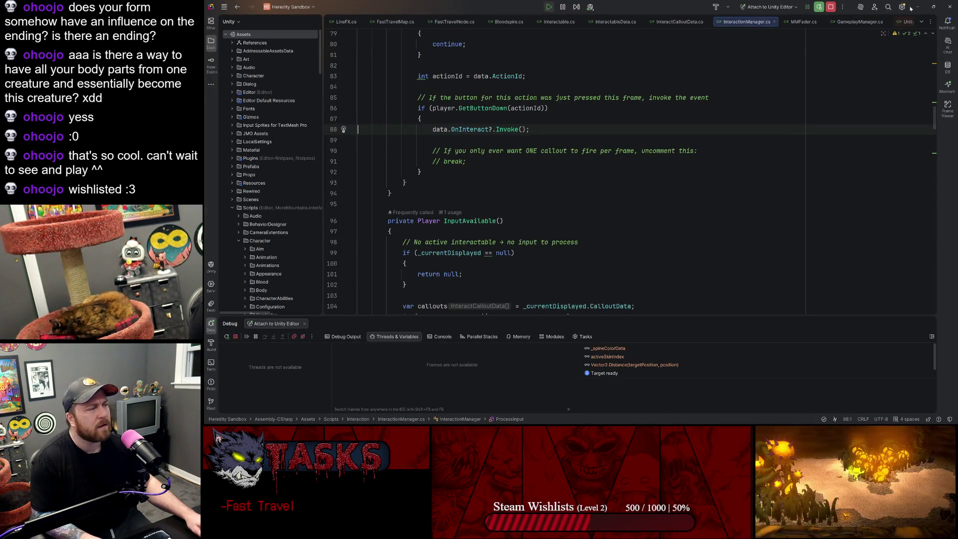
Step: Set a breakpoint on GameplayManager.cs line 111 from the stack trace, then stop Play mode
click(918, 7)
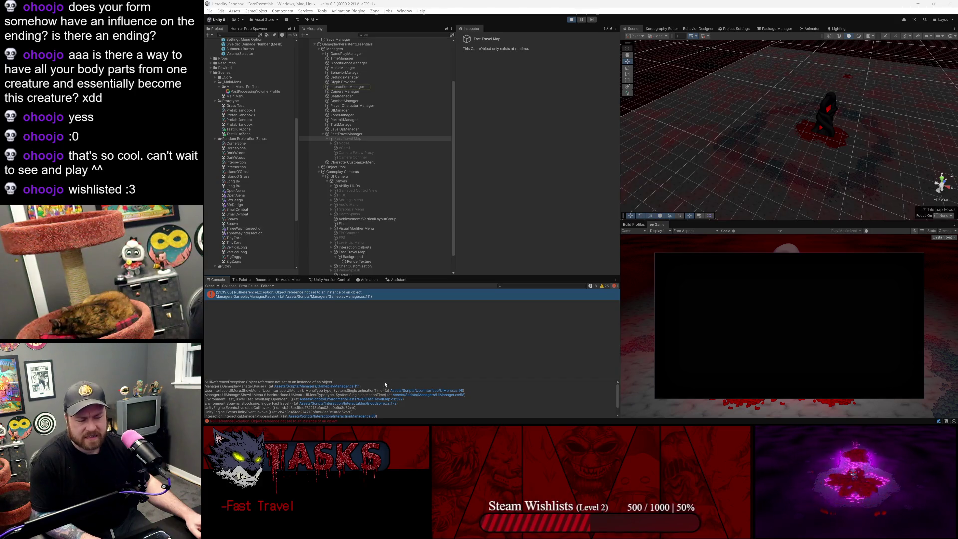
click(341, 393)
click(318, 336)
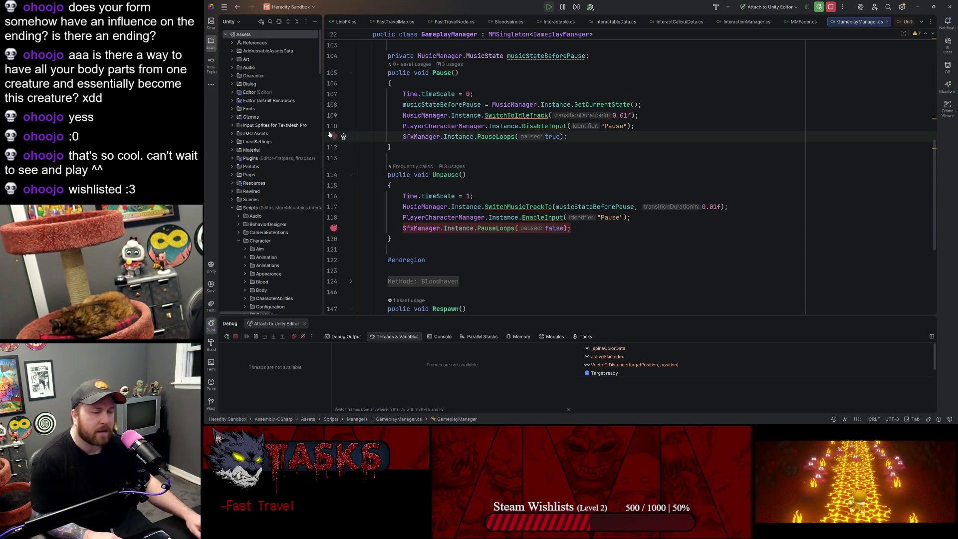
click(330, 136)
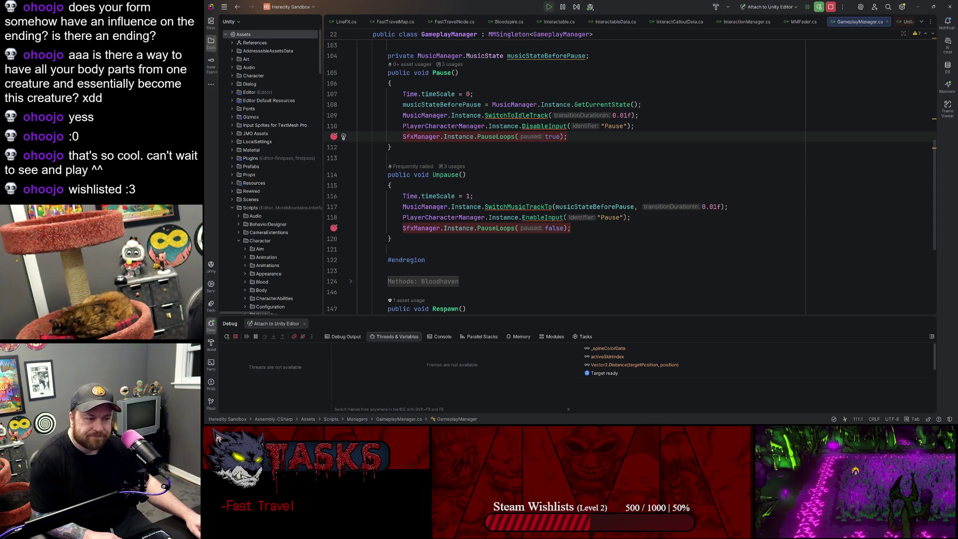
click(917, 7)
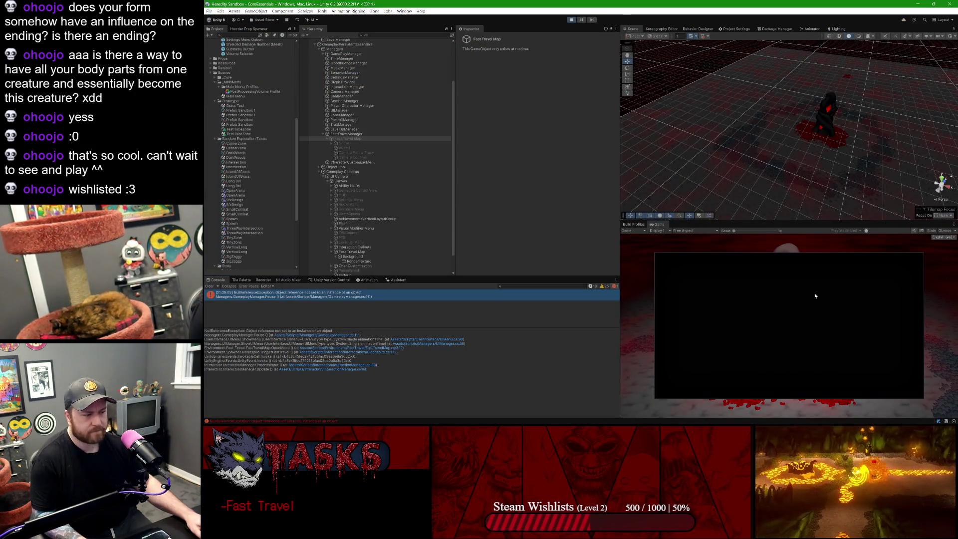
key(ctrl+p)
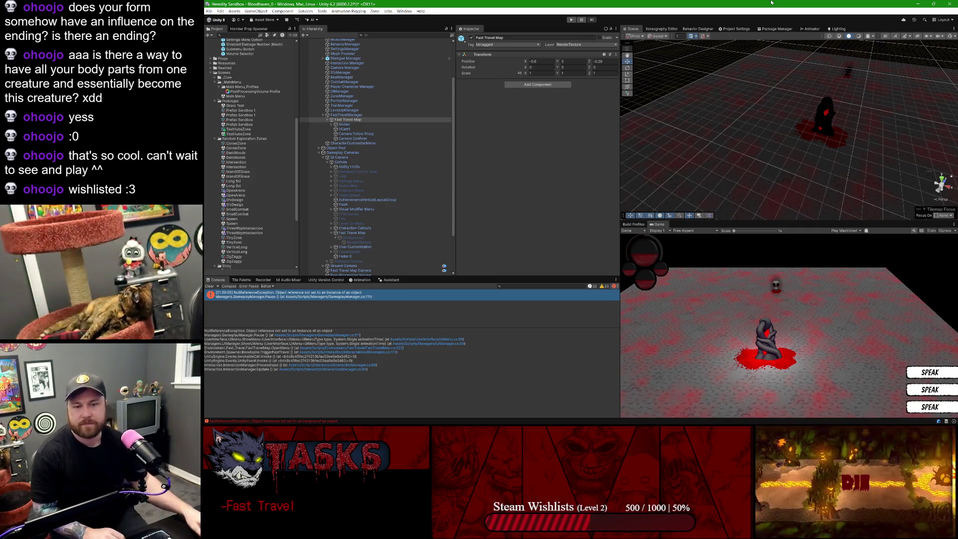
Step: Restart Play mode with Ctrl+P so fast travel hits the line-111 breakpoint
key(ctrl+p)
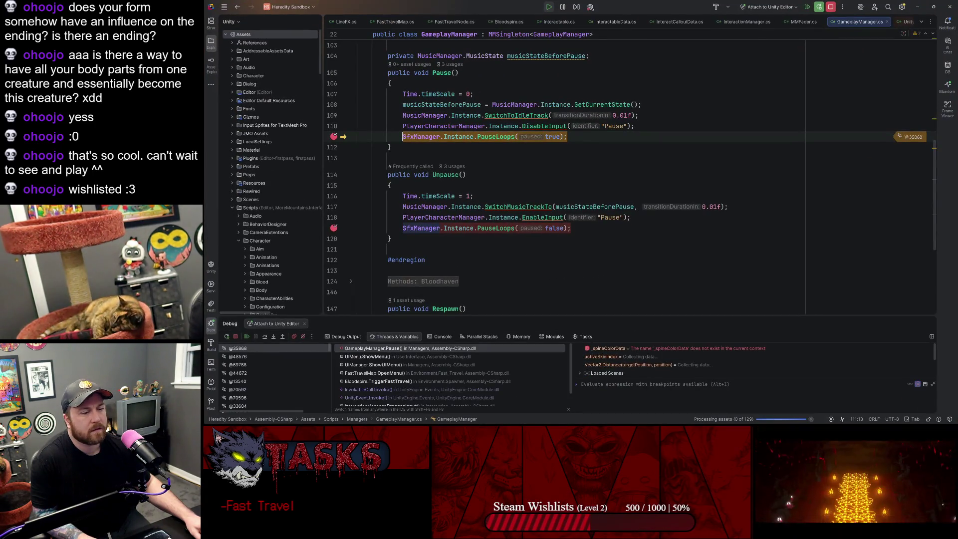
Step: Resume past the breakpoints, pick a fast-travel node, and retrigger the line-111 breakpoint with Tab
click(246, 337)
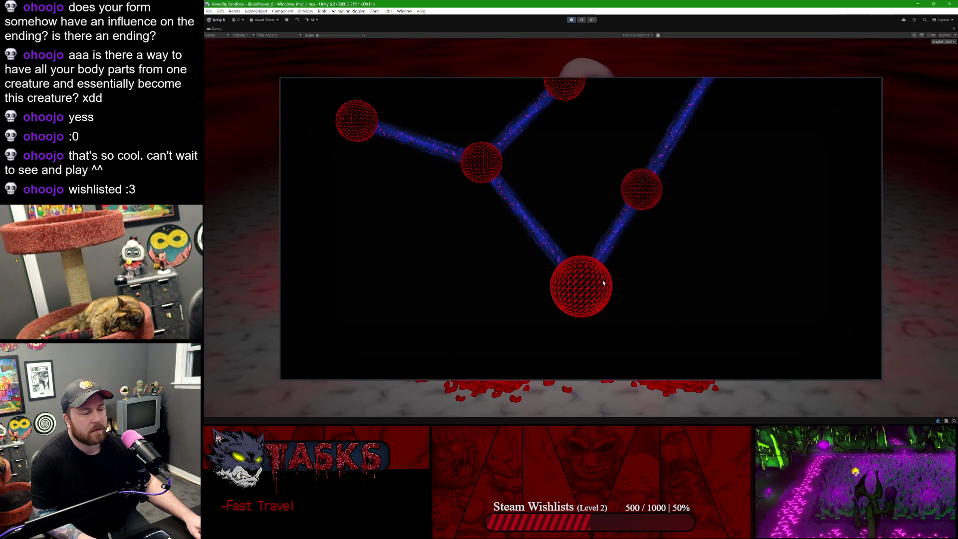
click(603, 278)
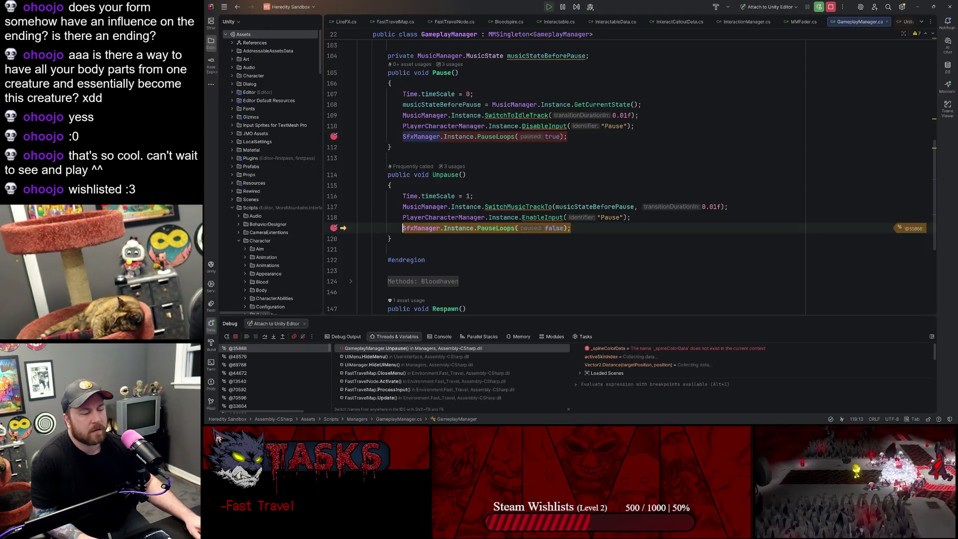
click(252, 336)
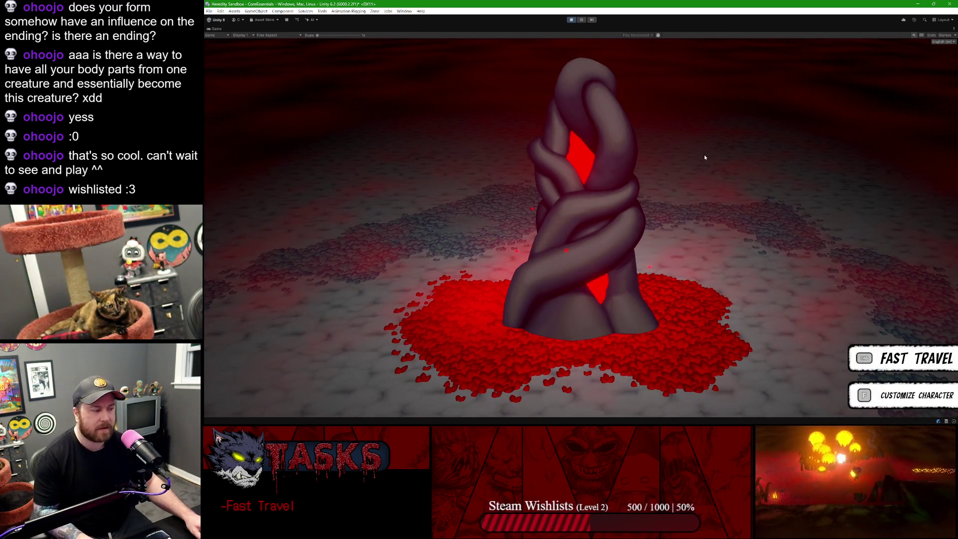
key(Tab)
Step: Inspect SfxManager.Instance on line 111 and open SfxManager to see its MMSingleton base class
click(459, 137)
click(455, 137)
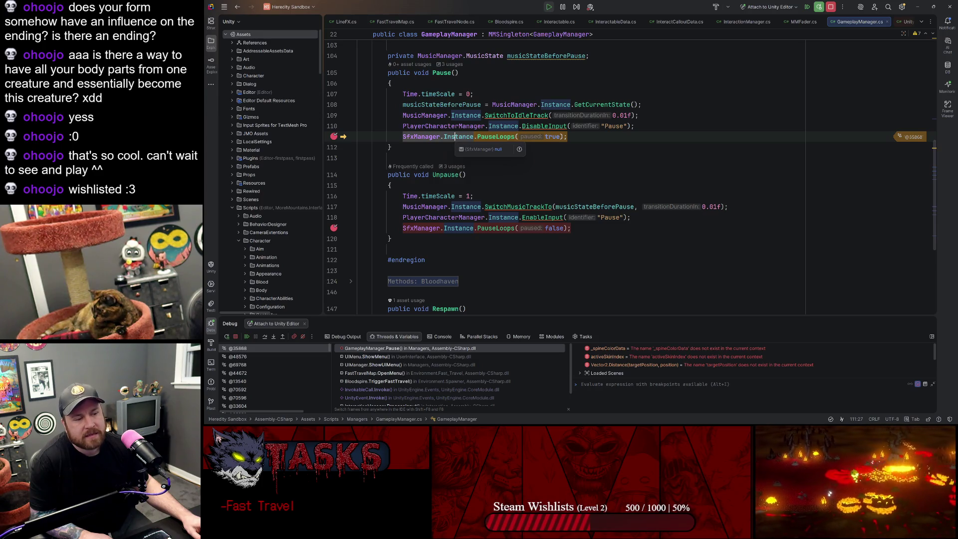
ctrl+click(428, 137)
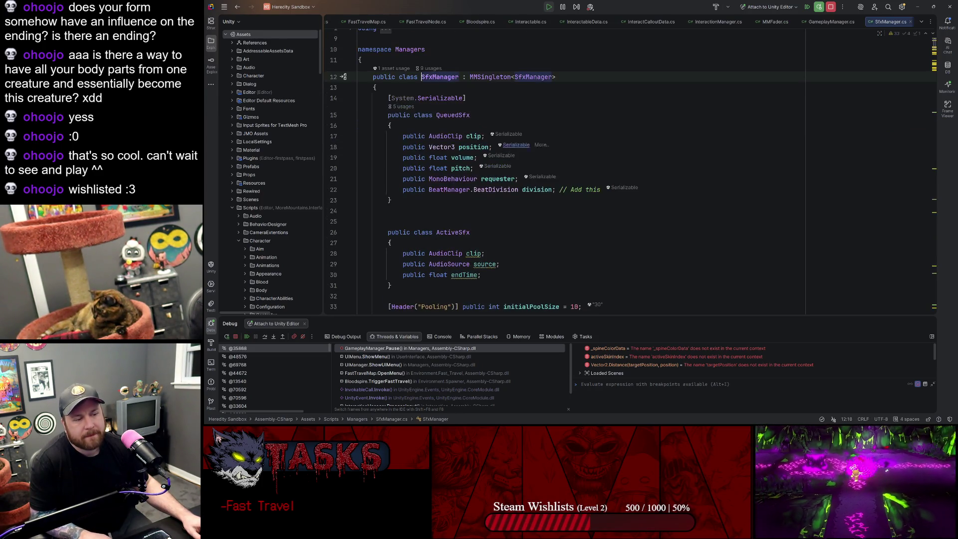
double_click(489, 76)
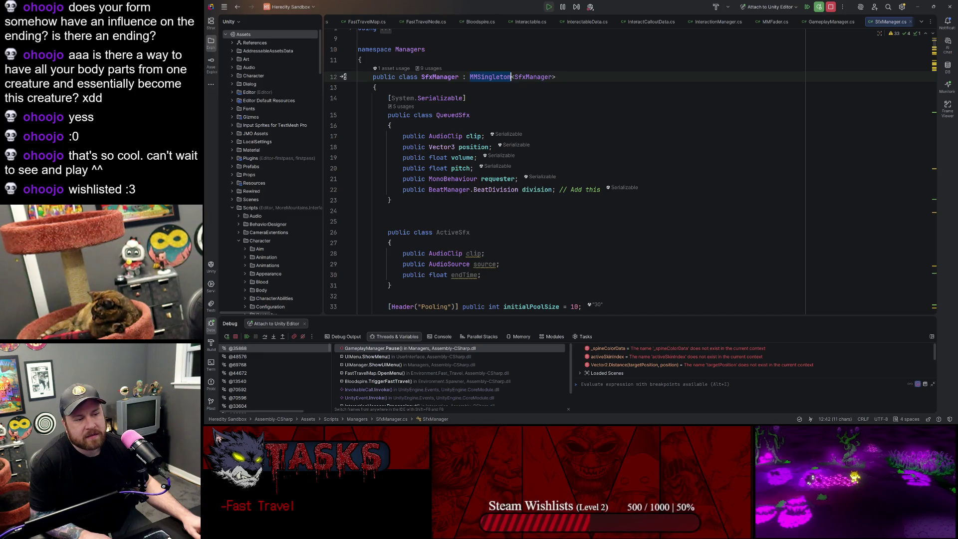
scroll(490, 150, down, 3)
scroll(549, 175, up, 4)
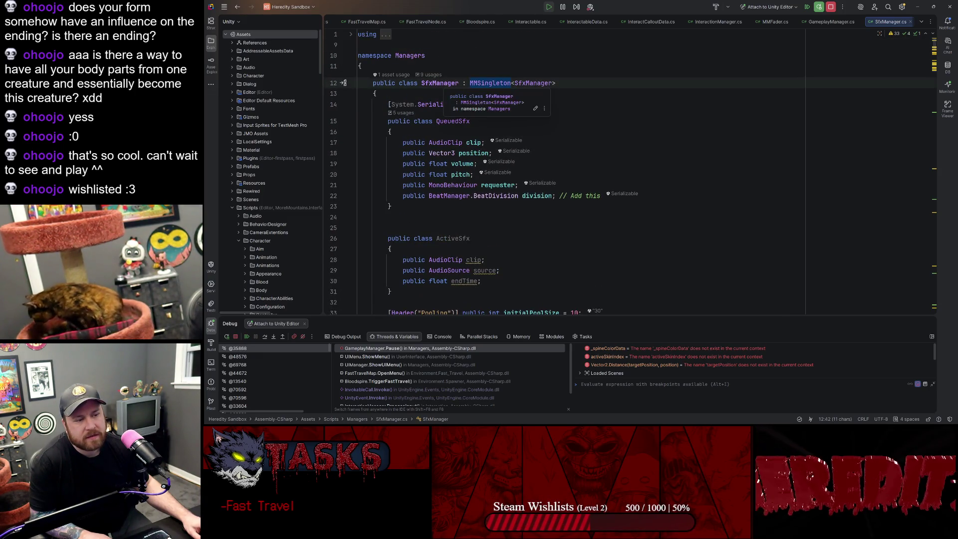
scroll(549, 174, down, 15)
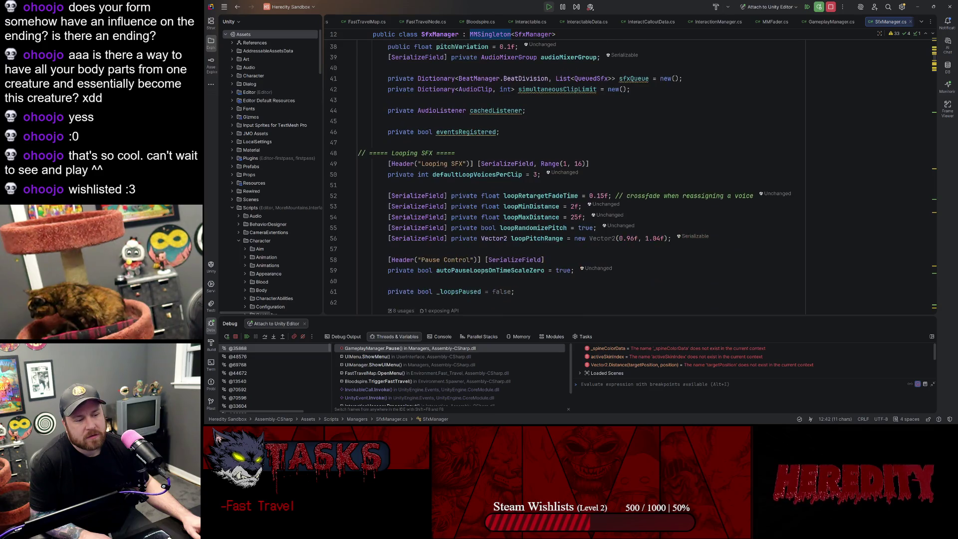
scroll(549, 175, down, 4)
Step: Compare the Instance references on lines 109 and 111 and open MMSingleton.Instance's definition
key(alt+Tab)
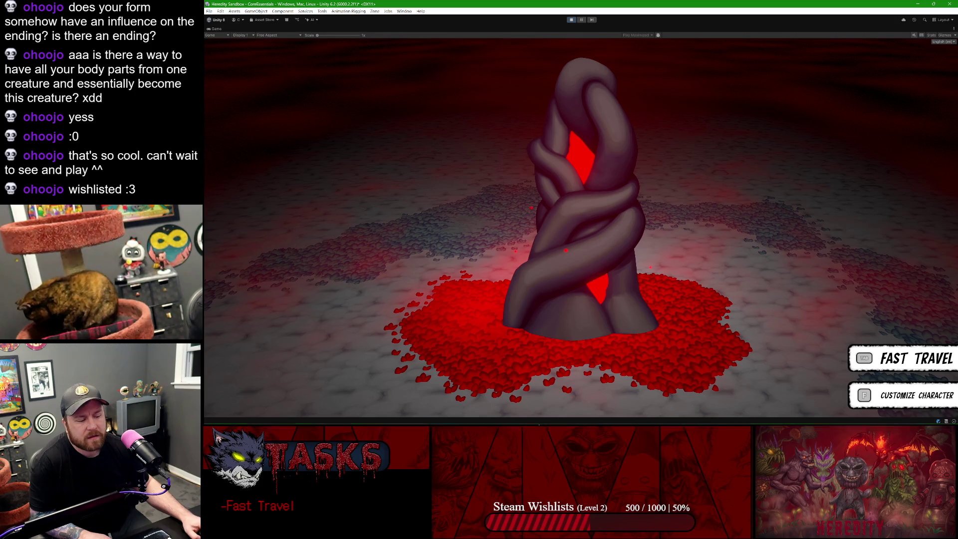
mouse_move(589, 414)
click(649, 416)
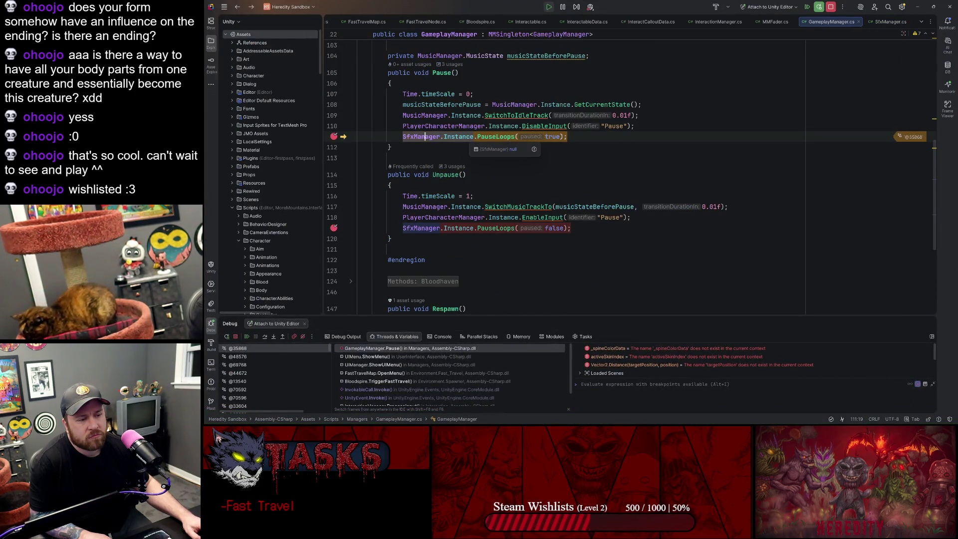
click(458, 116)
click(441, 136)
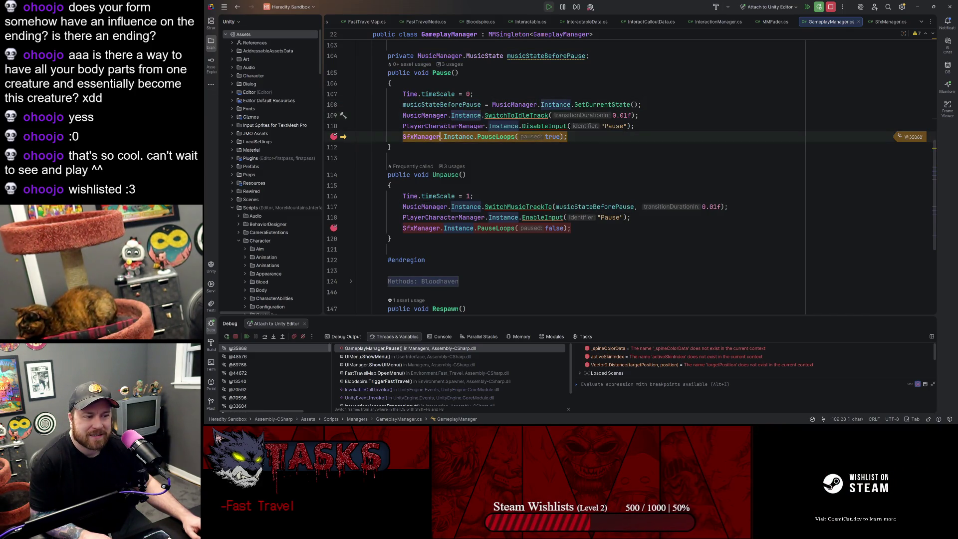
click(452, 136)
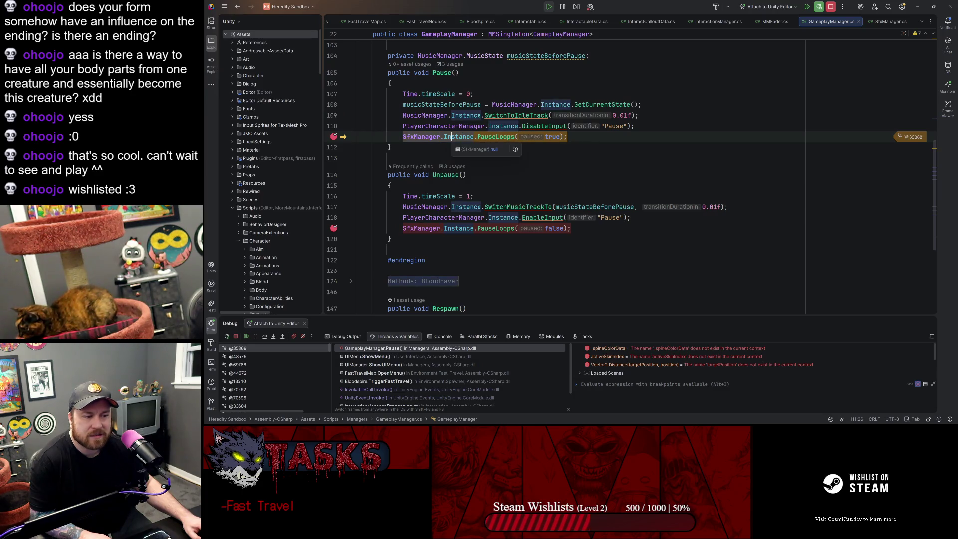
click(426, 136)
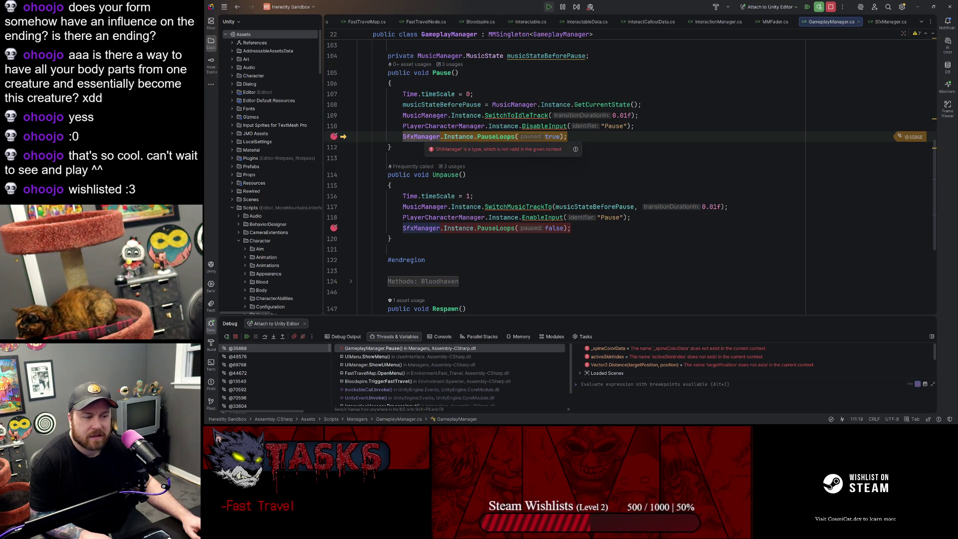
ctrl+click(452, 136)
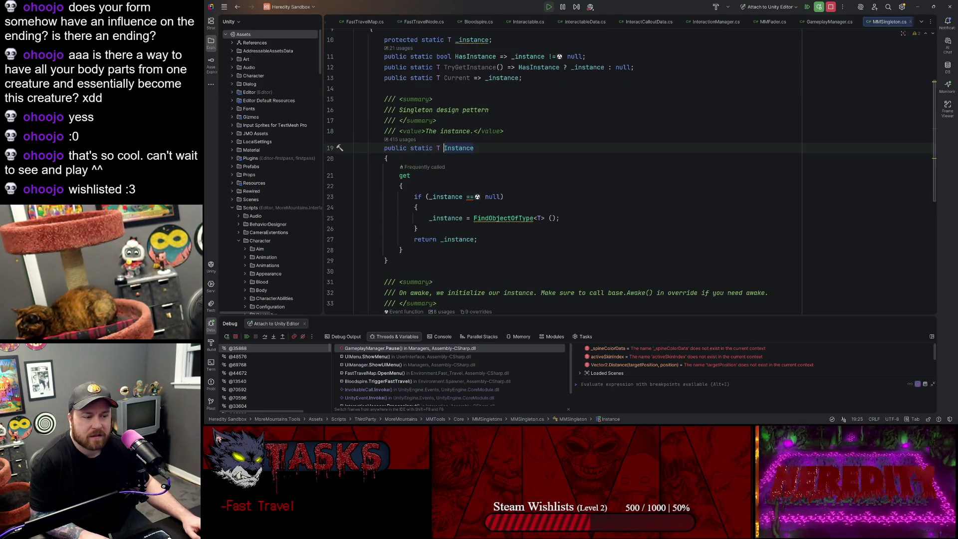
Step: Return to GameplayManager line 111 and resume the paused game
key(ctrl+alt+Left)
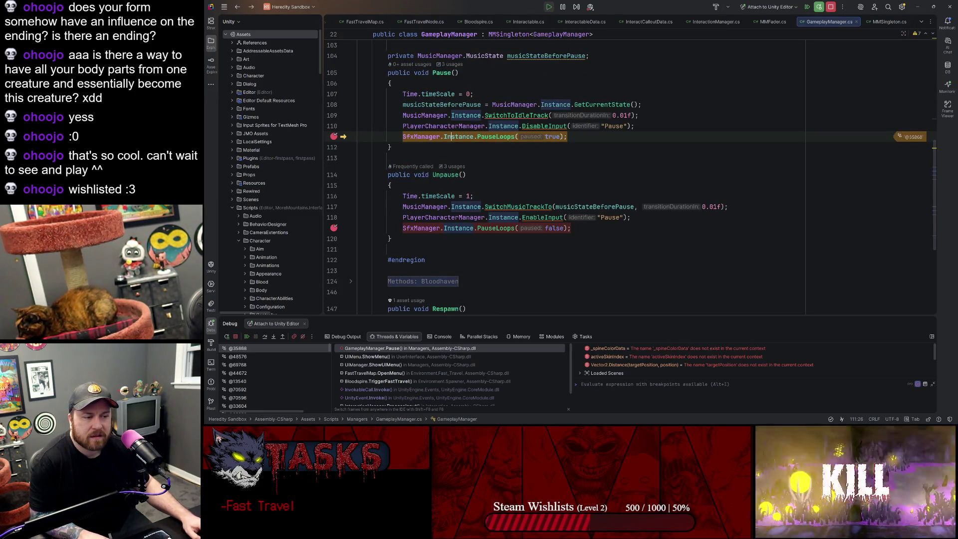
mouse_move(456, 138)
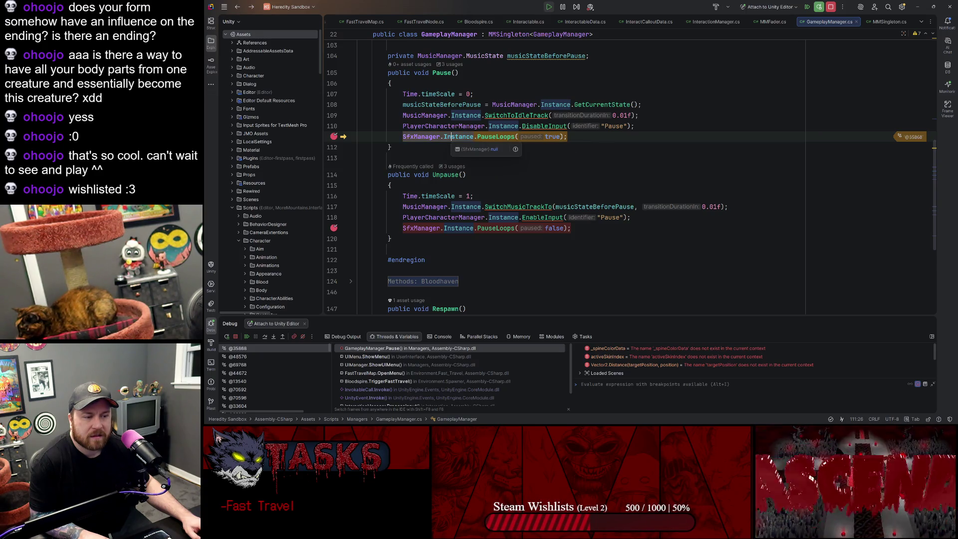
click(247, 337)
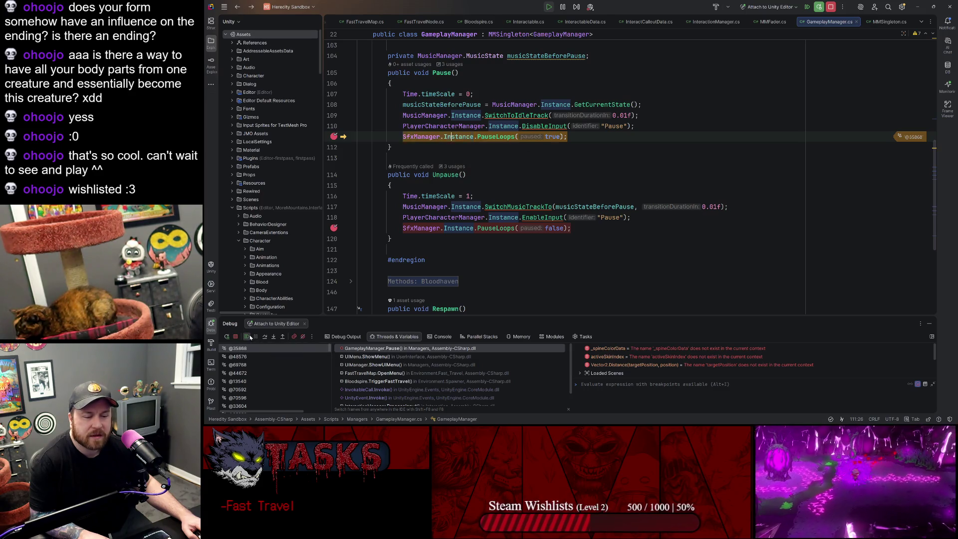
Step: Back in Unity, restore the layout, select SfxManager in the Hierarchy, and restart Play mode
click(917, 4)
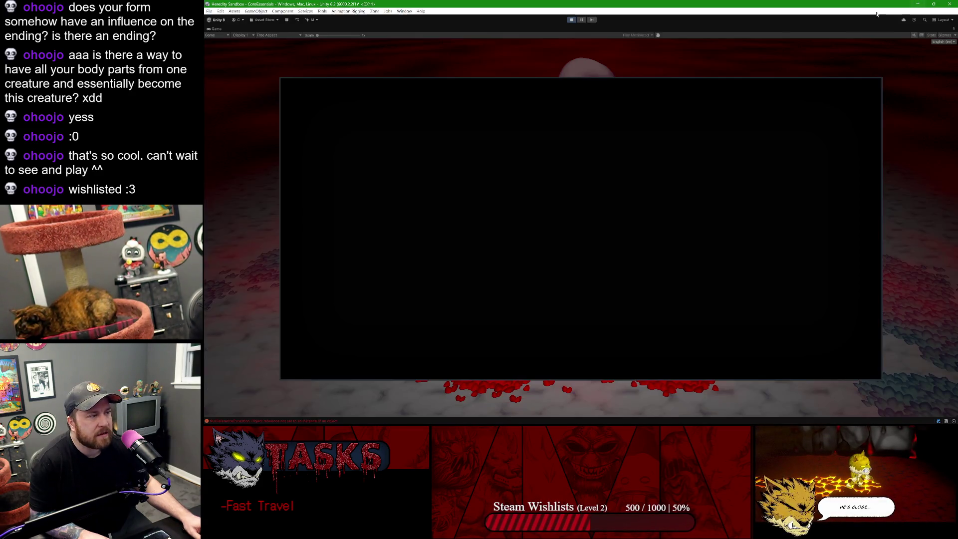
double_click(213, 28)
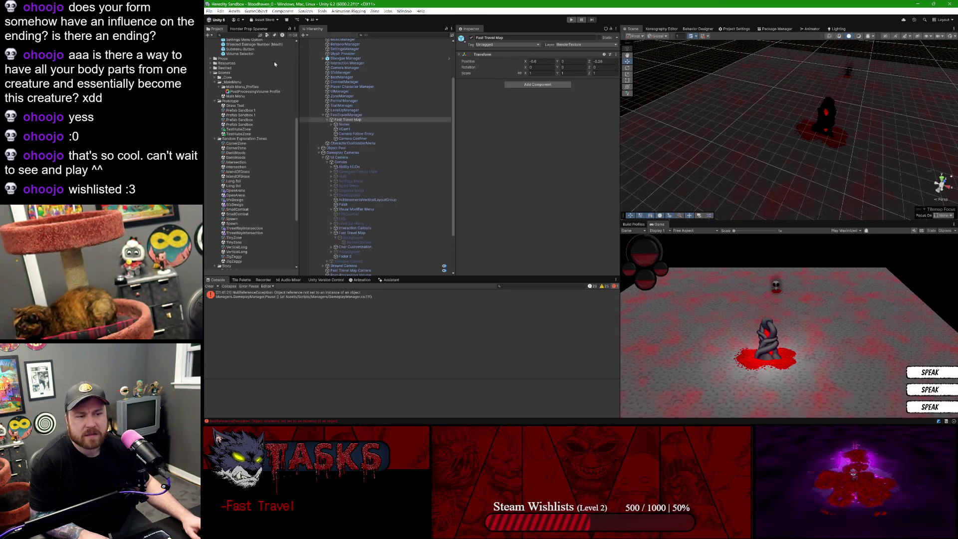
click(341, 72)
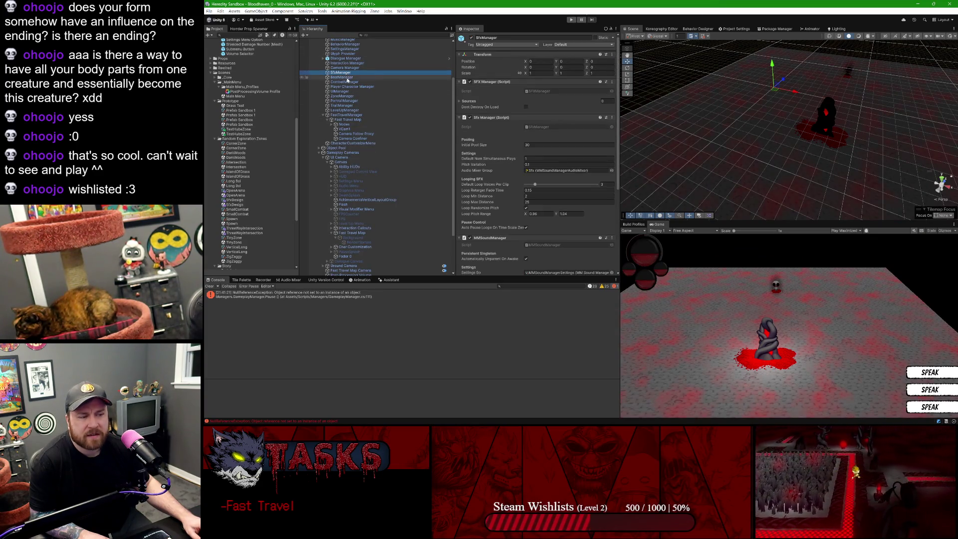
scroll(348, 80, up, 3)
click(571, 20)
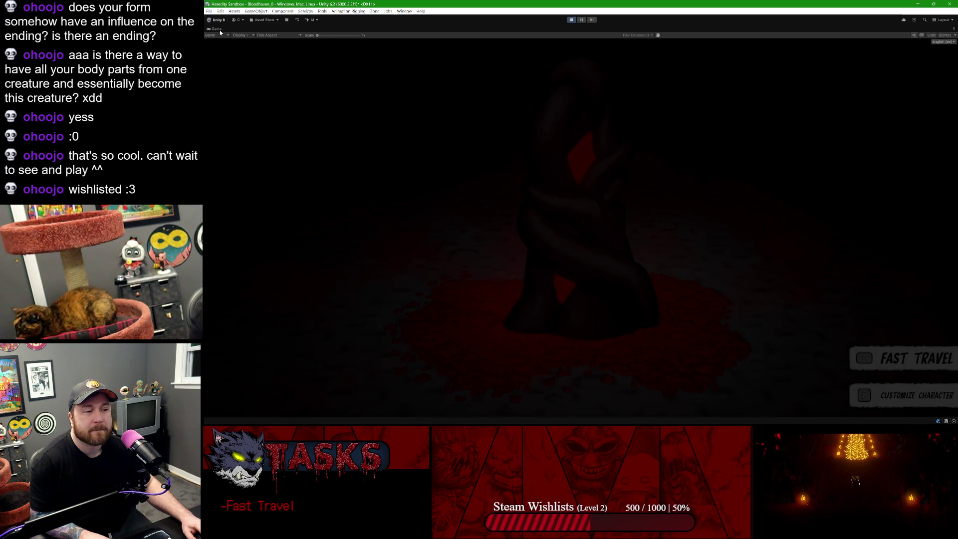
double_click(220, 29)
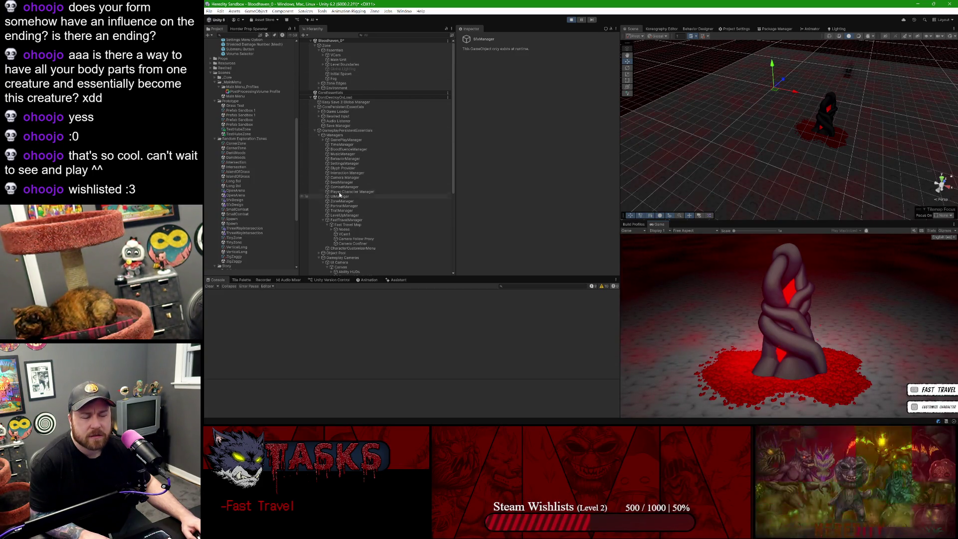
Step: Collapse Gameplay Cameras and FastTravelManager in the Hierarchy and select SfxManager
click(334, 135)
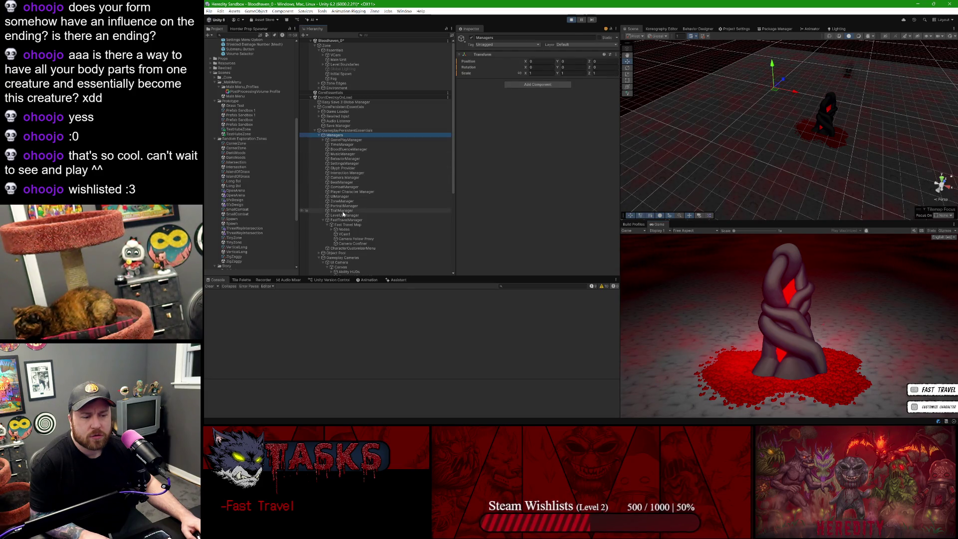
scroll(343, 165, down, 5)
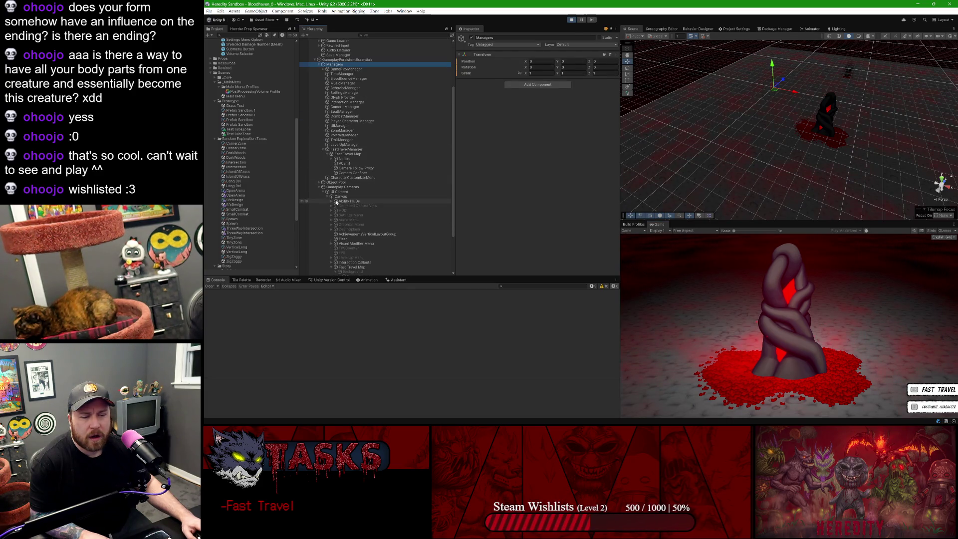
click(319, 188)
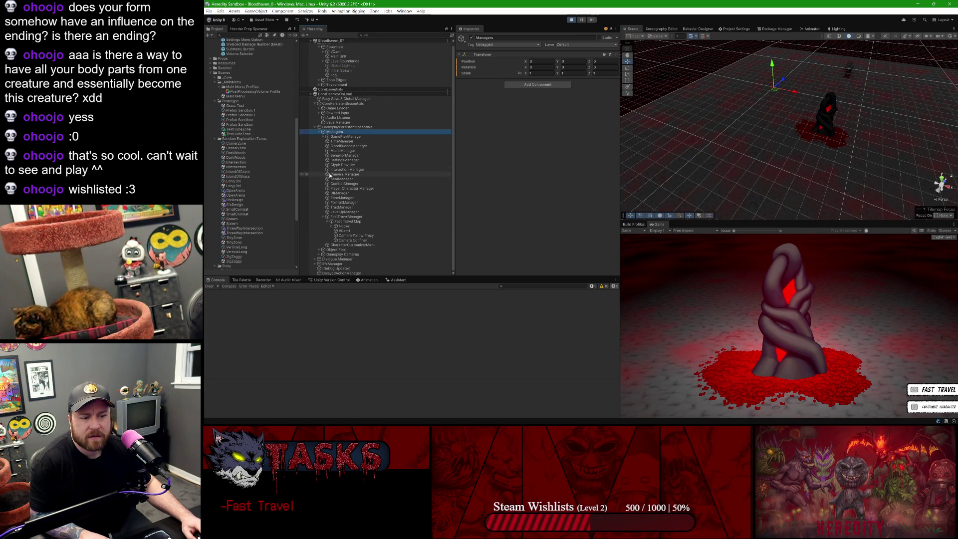
click(323, 217)
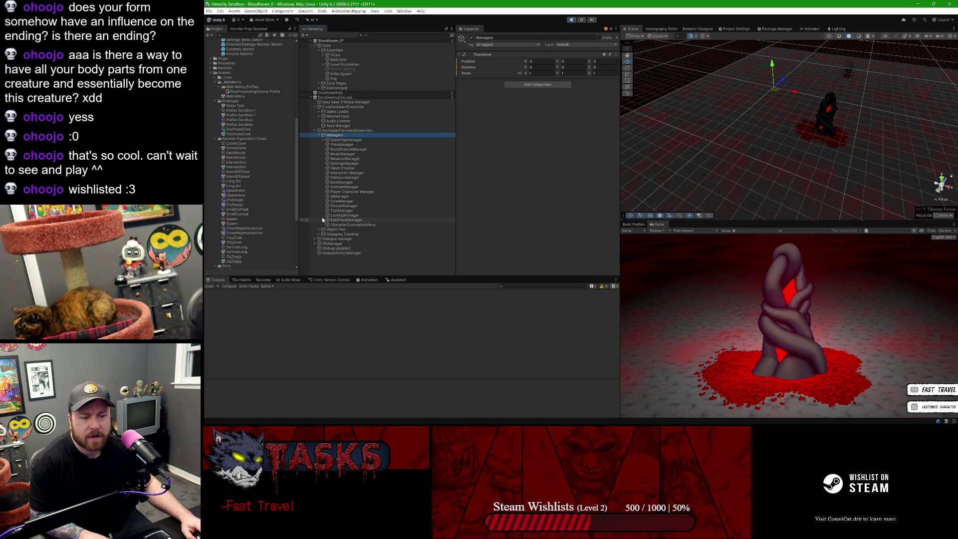
click(331, 245)
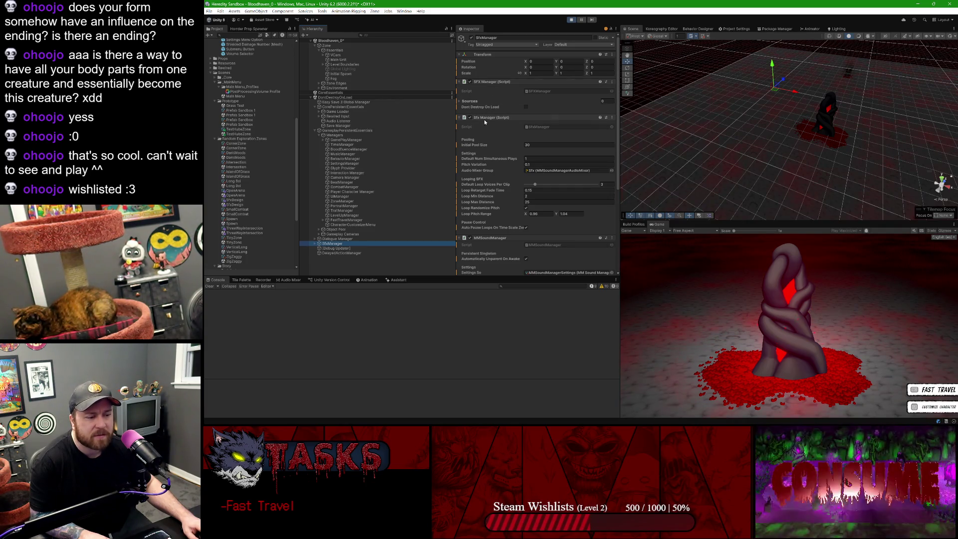
Step: Review SfxManager's Inspector components and open the SFX Manager component's options menu
scroll(485, 130, down, 3)
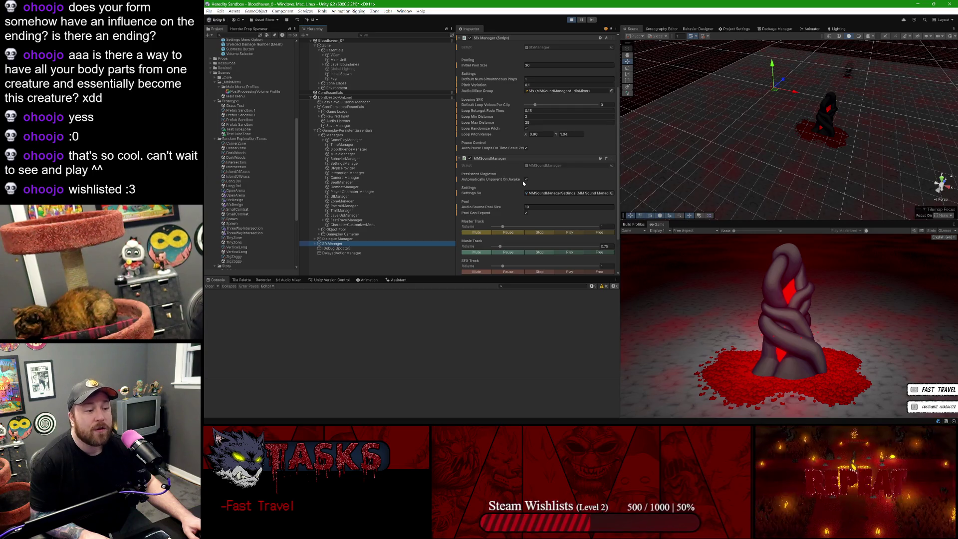
scroll(552, 200, up, 2)
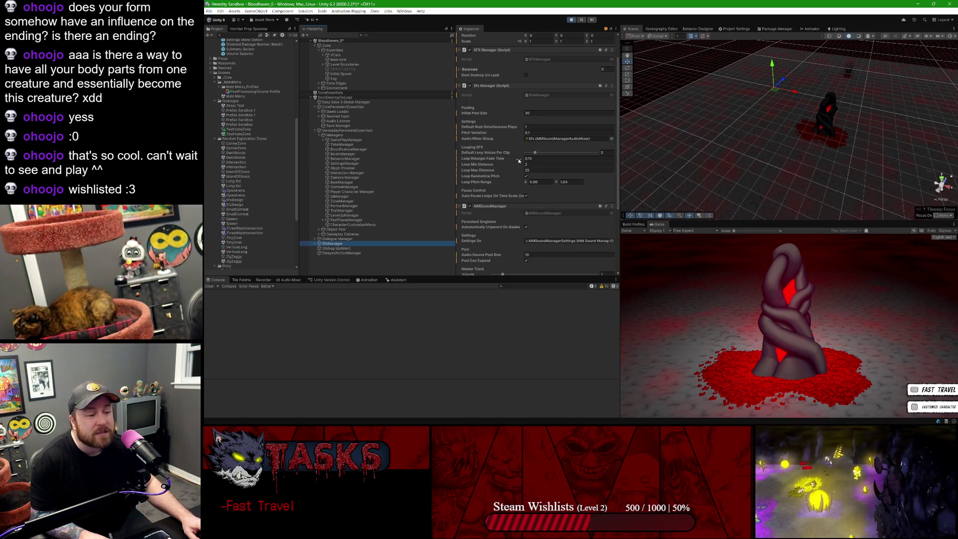
scroll(563, 176, up, 2)
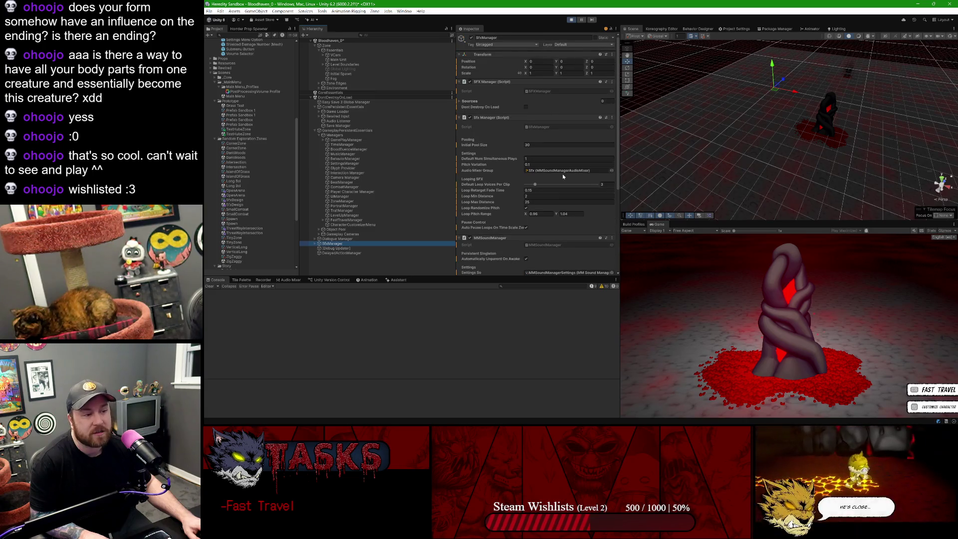
scroll(519, 209, down, 5)
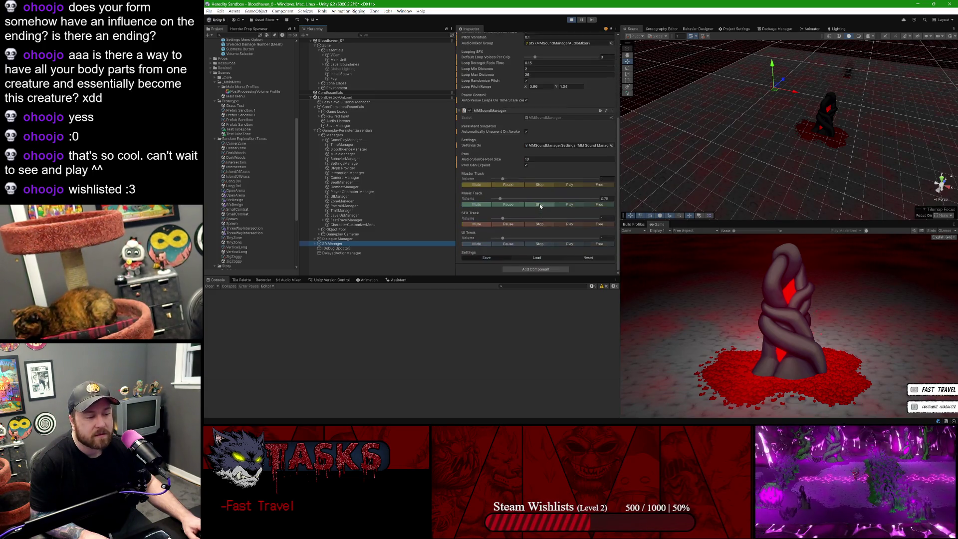
scroll(519, 220, up, 5)
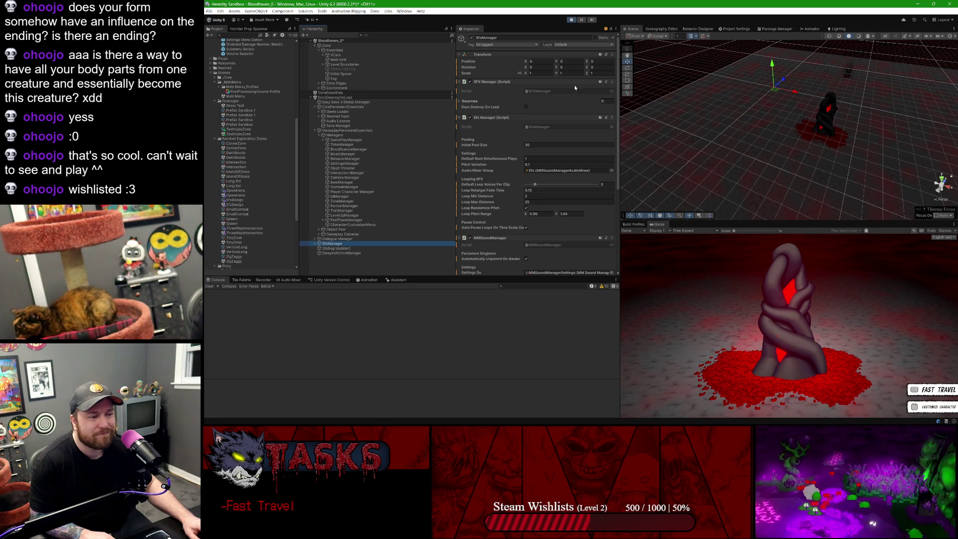
click(612, 81)
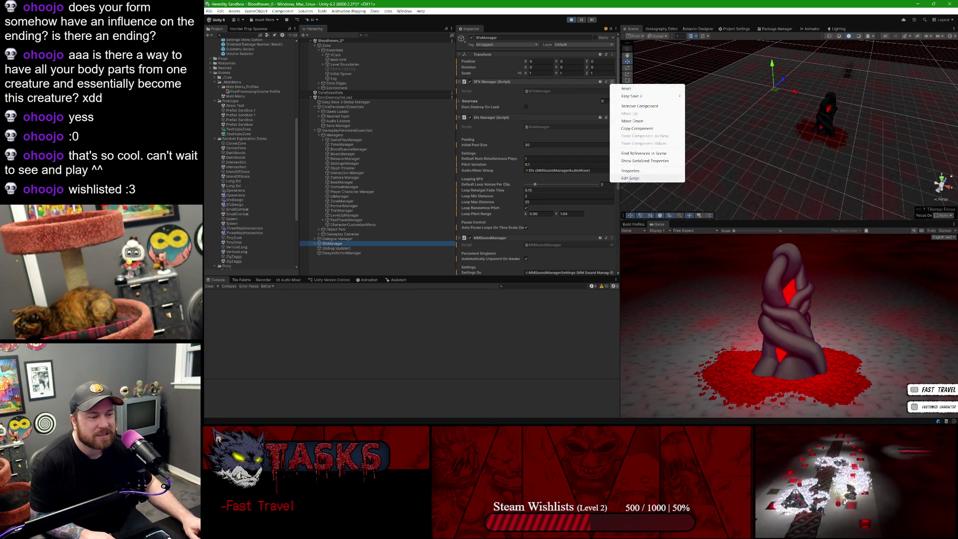
Step: Open SFXManager.cs via Edit Script and examine the transform.parent line in Awake
click(630, 178)
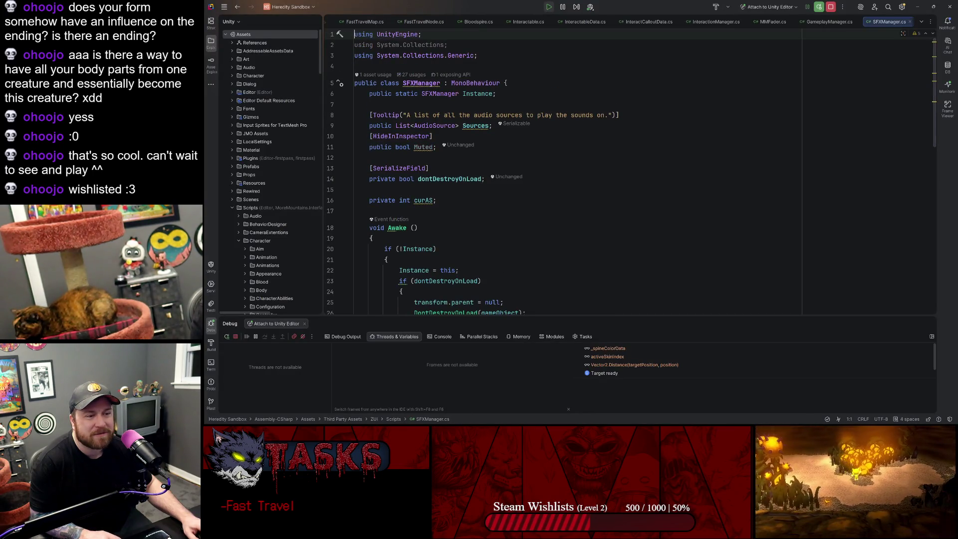
scroll(549, 169, down, 10)
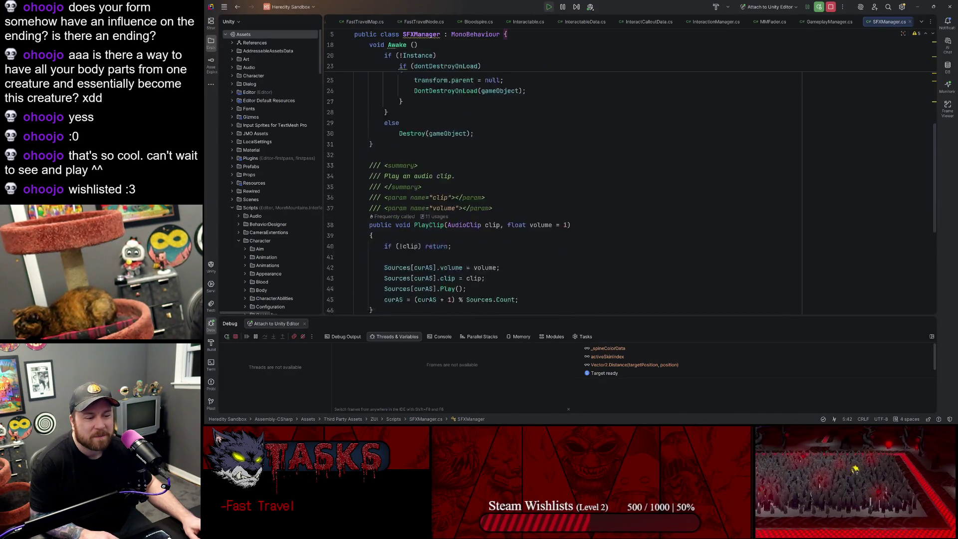
scroll(549, 179, down, 4)
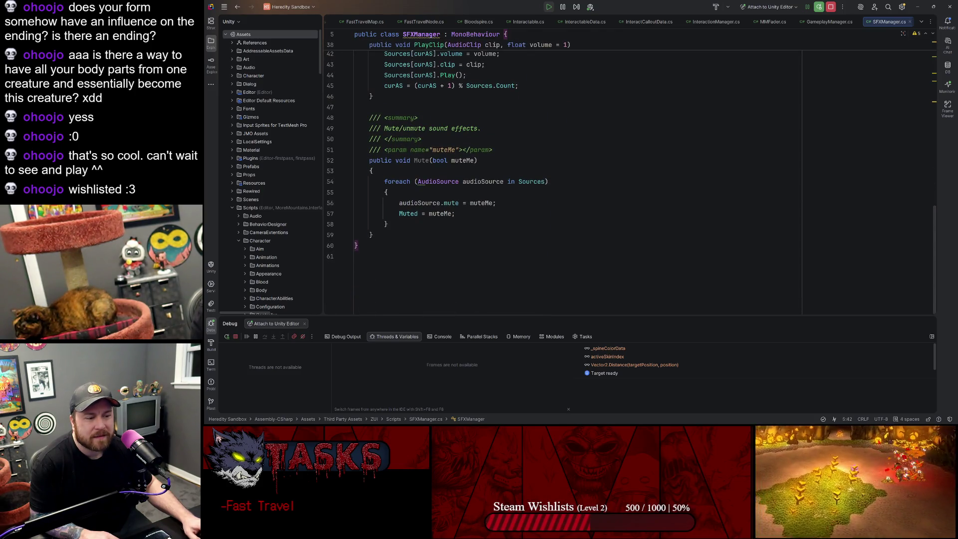
scroll(549, 180, up, 14)
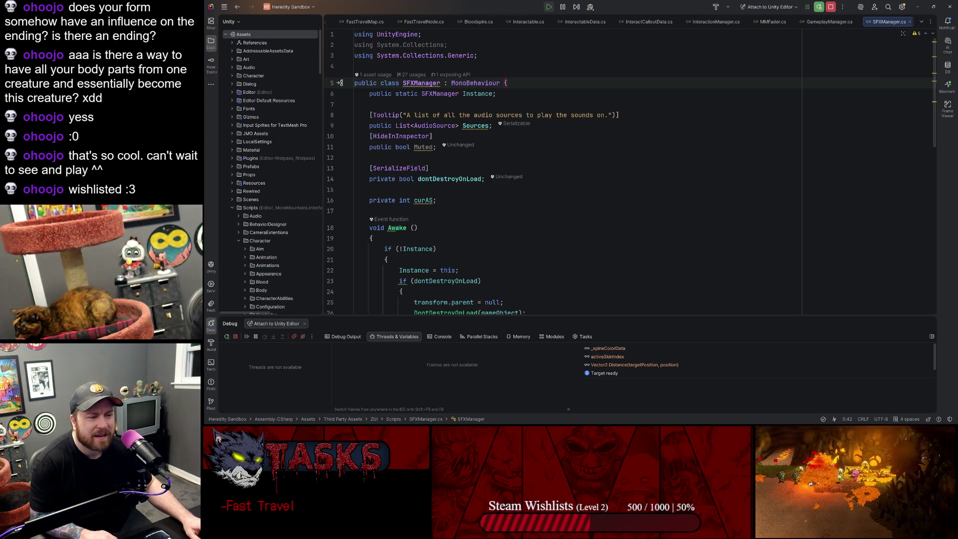
click(629, 116)
scroll(499, 149, down, 5)
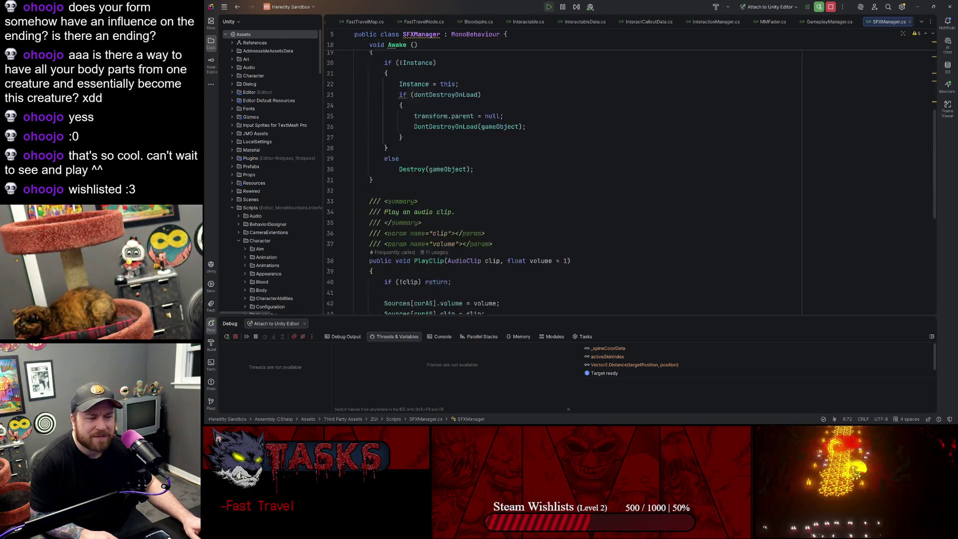
click(452, 142)
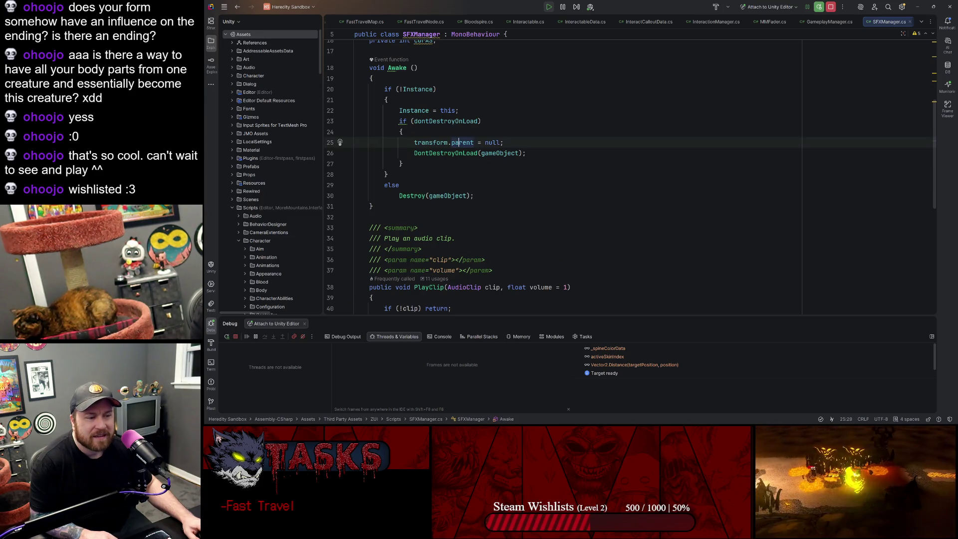
double_click(430, 143)
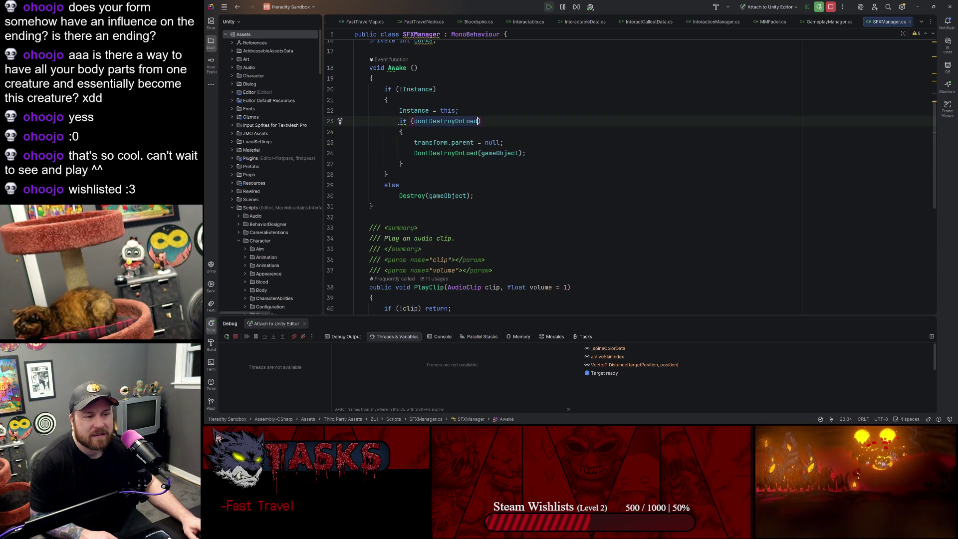
Step: Check the static Instance declaration and its Awake usages, then stop debugging the Unity game
click(437, 89)
click(410, 88)
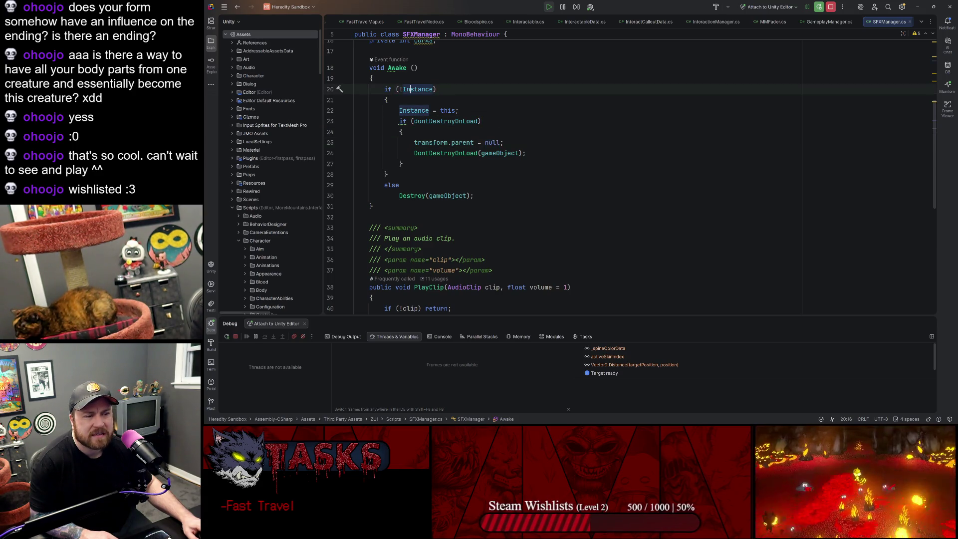
scroll(530, 108, up, 4)
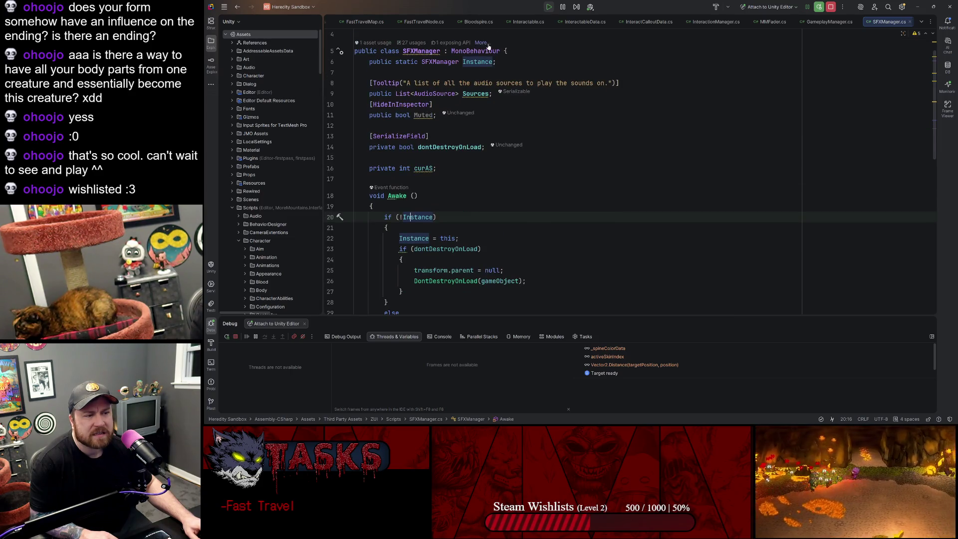
click(475, 61)
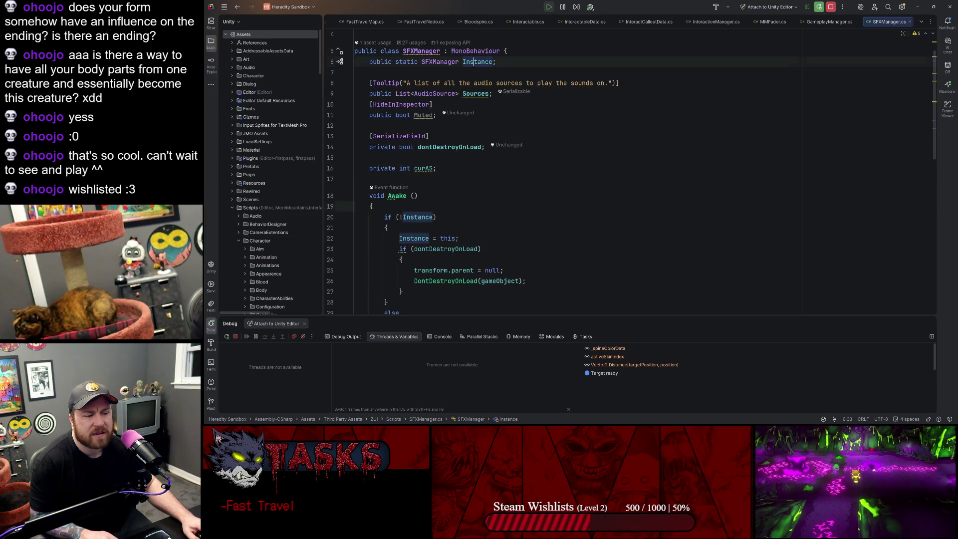
click(458, 238)
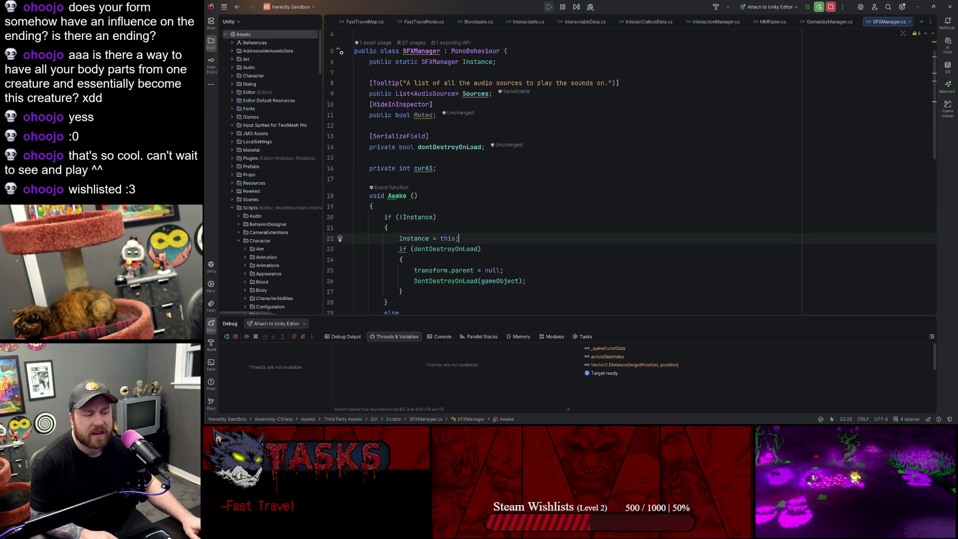
scroll(458, 238, down, 7)
click(831, 7)
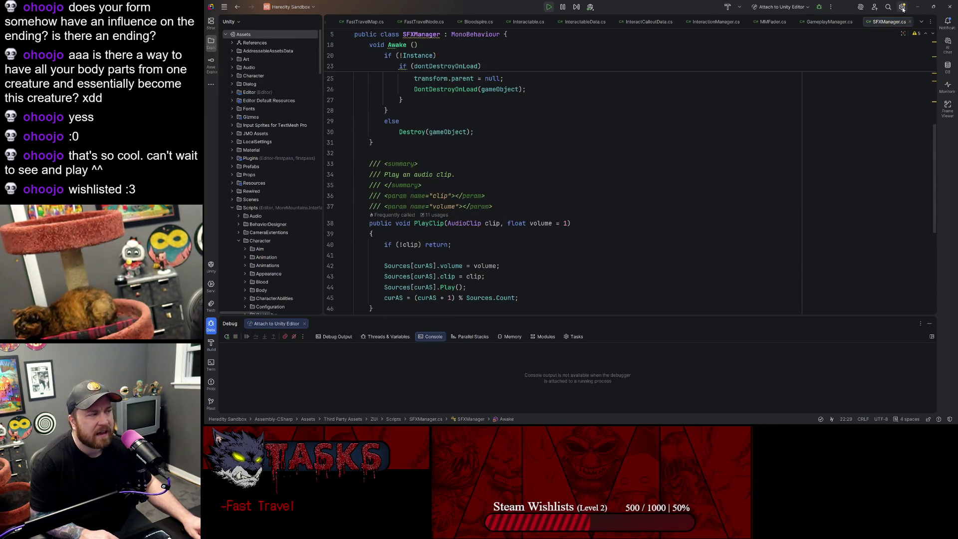
click(918, 7)
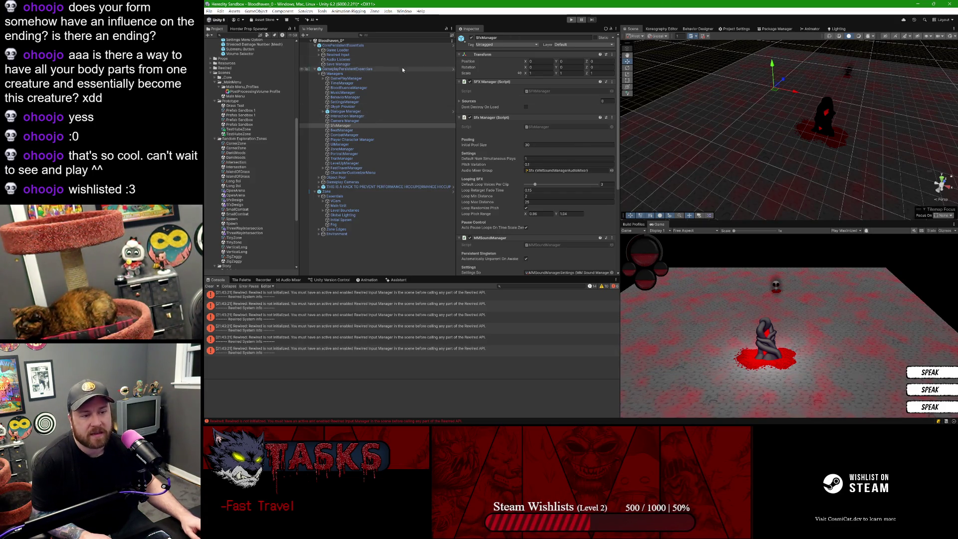
Step: Remove the first SFX Manager (Script) component in the GameplayPersistentEssentials prefab and exit Prefab Mode
click(453, 69)
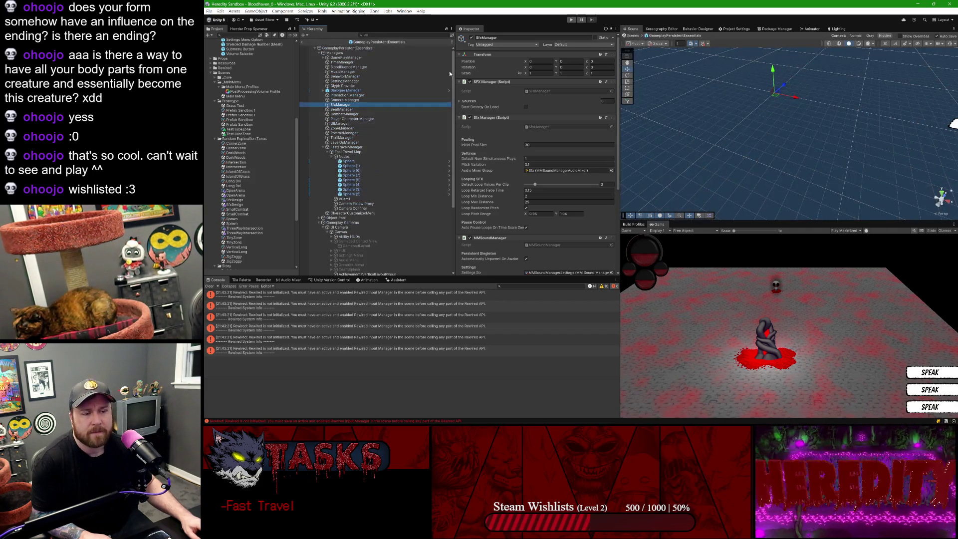
right_click(524, 84)
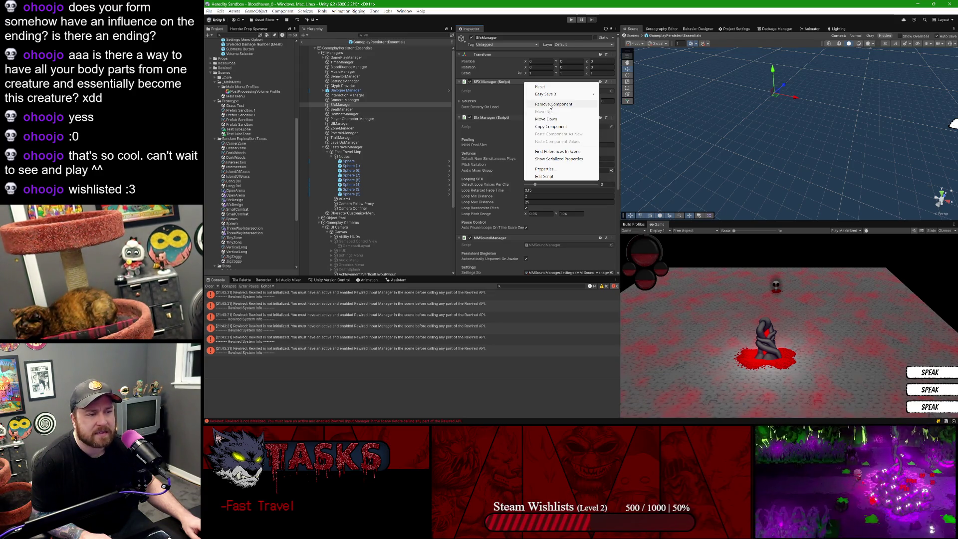
click(551, 104)
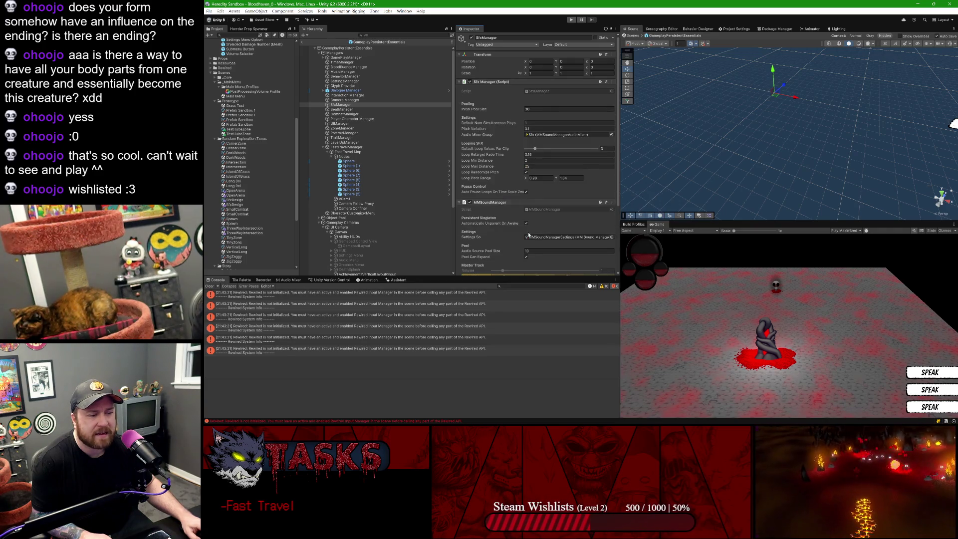
click(303, 45)
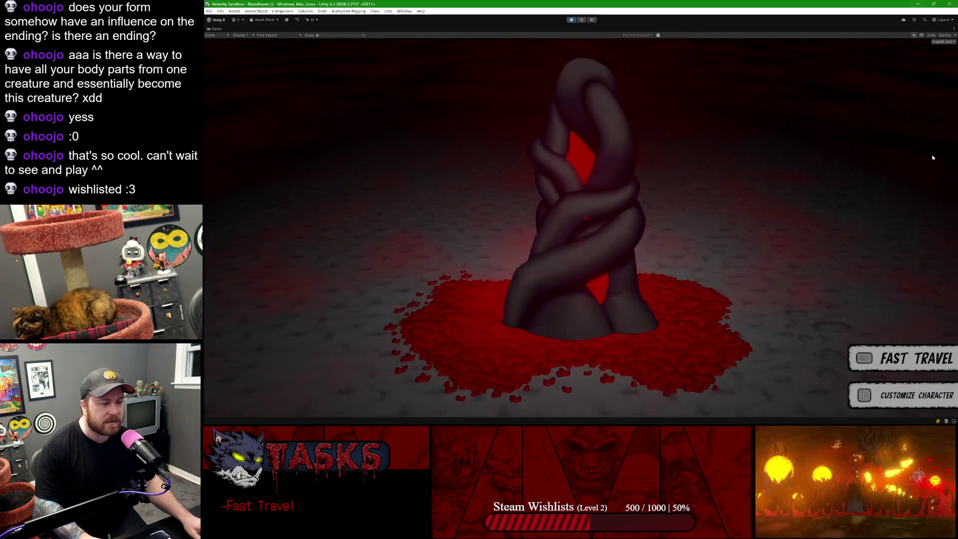
Step: Retest fast travel with Tab, restore the layout, and show the NullReferenceException's stack trace
key(Tab)
key(Tab)
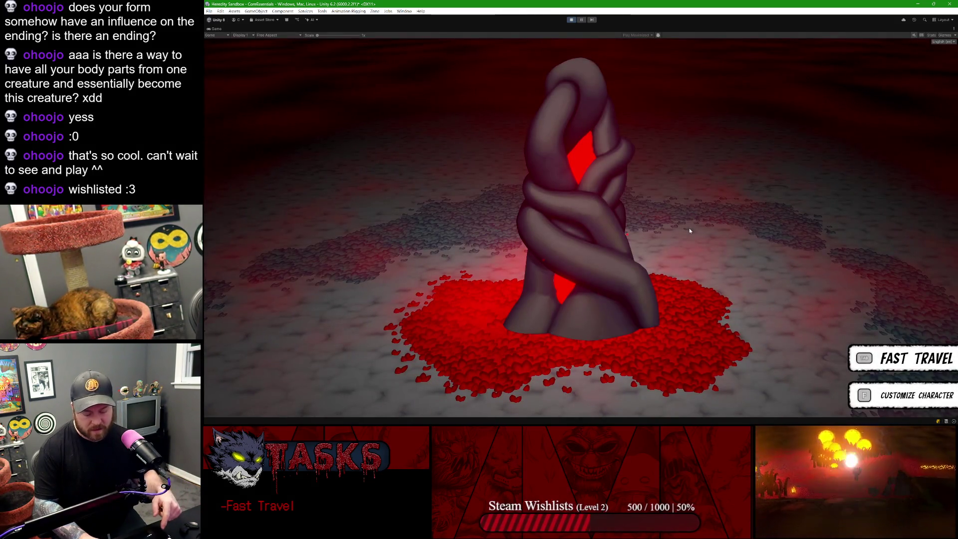
key(Tab)
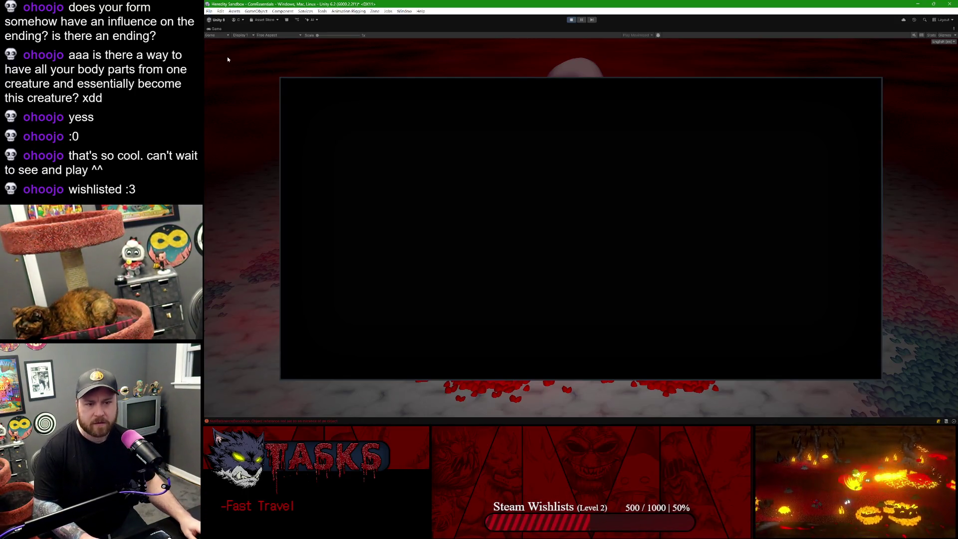
double_click(215, 28)
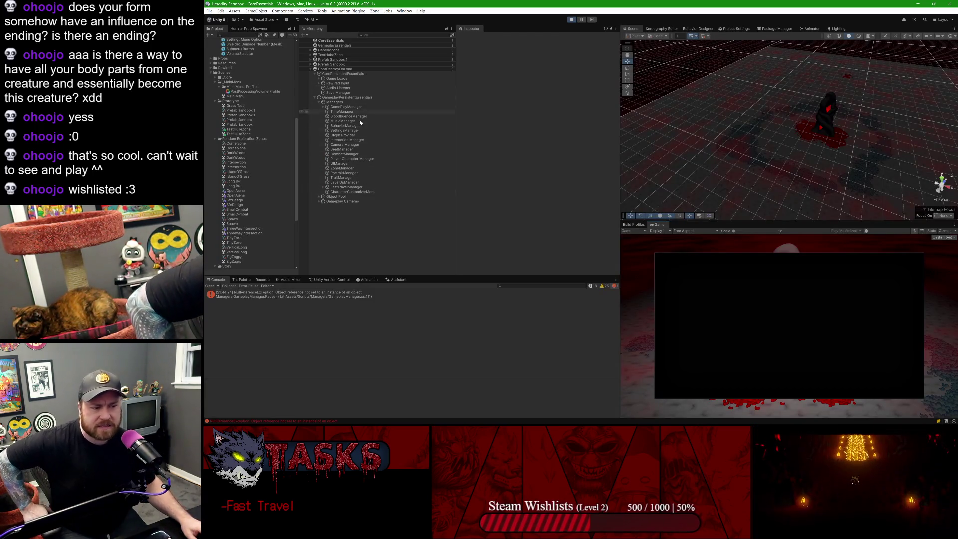
click(300, 296)
Step: Jump to GameplayManager.cs line 111, then return to Unity and resume the paused game
click(303, 386)
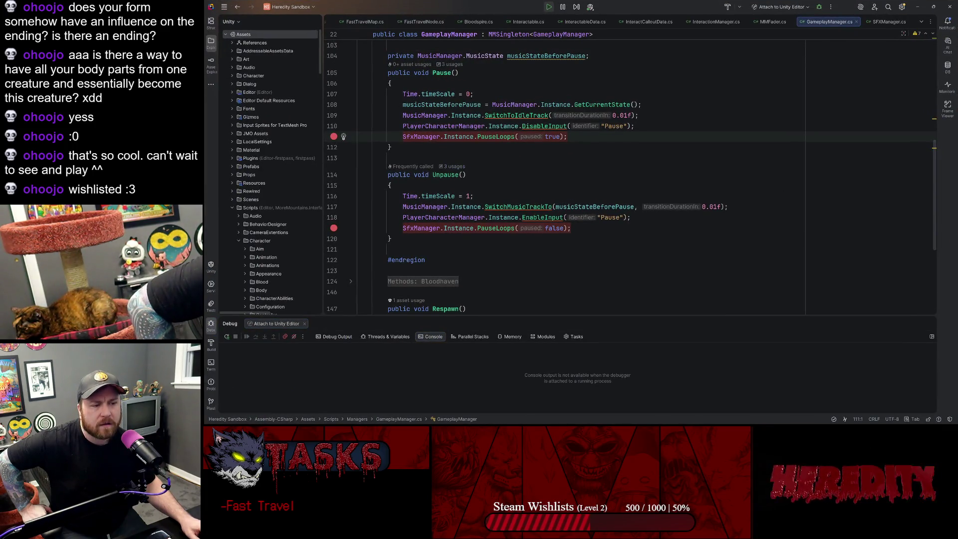
key(alt+Tab)
click(582, 20)
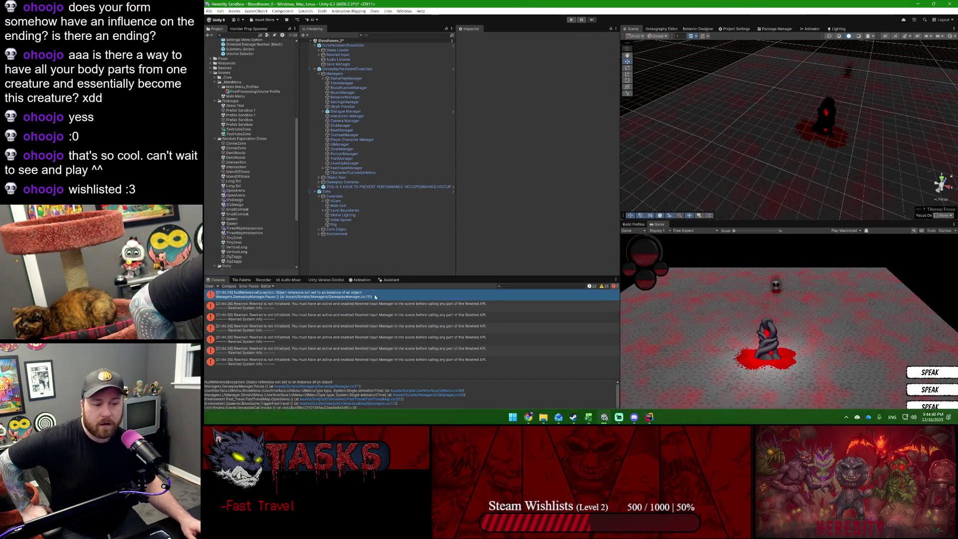
Step: Open the SfxManager object's MMSoundManager.cs script and search it for 'parent'
click(350, 126)
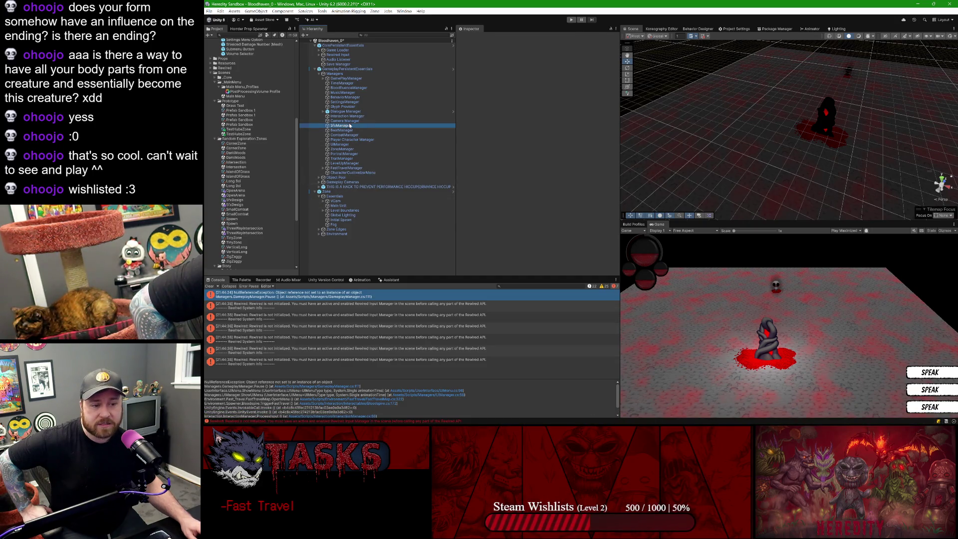
click(612, 139)
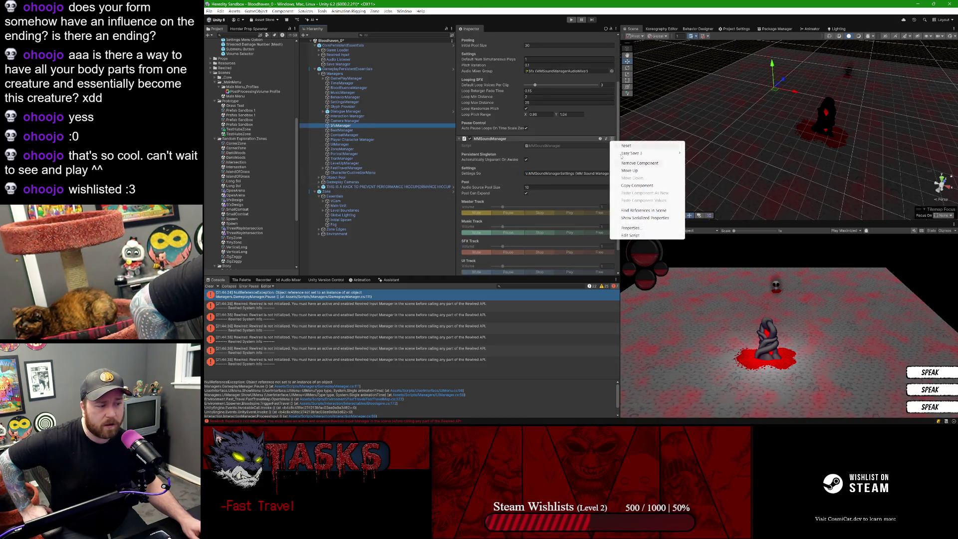
click(631, 235)
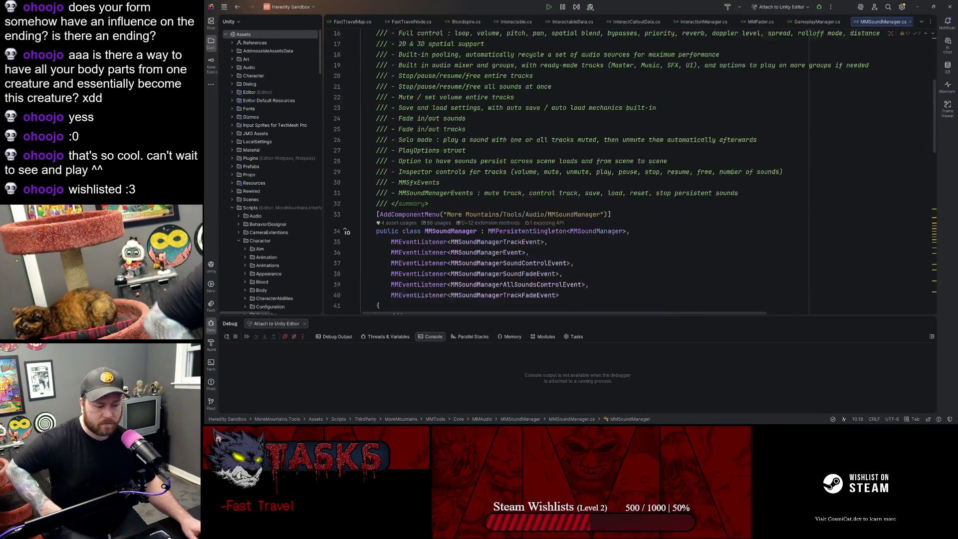
key(ctrl+f)
text(pa)
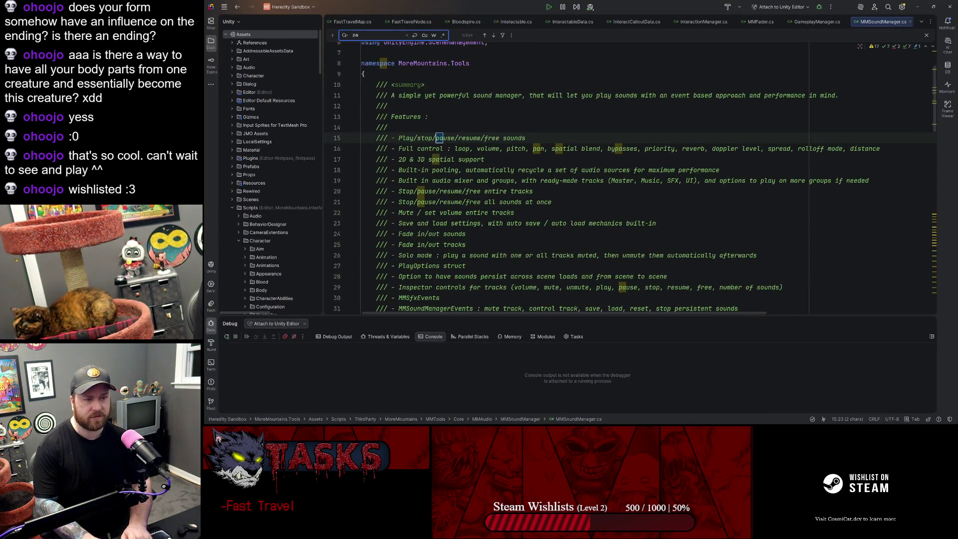
text(rent)
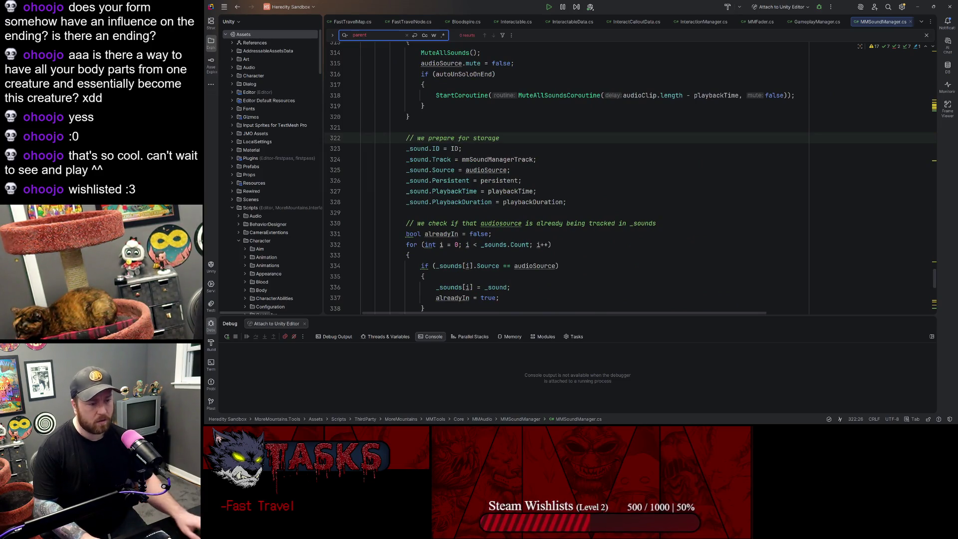
Step: Back in Unity, open the Sfx Manager component's SfxManager.cs script in Rider
click(918, 7)
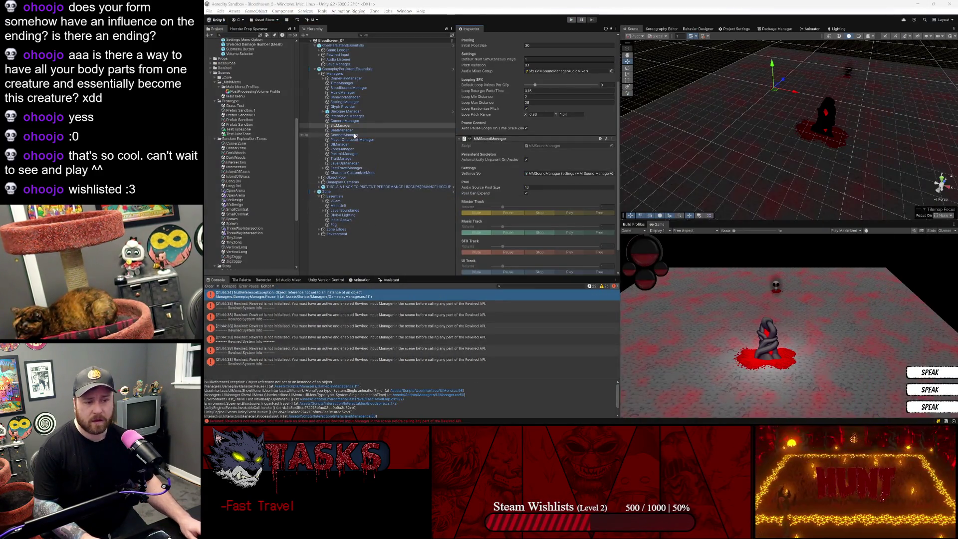
scroll(520, 115, up, 3)
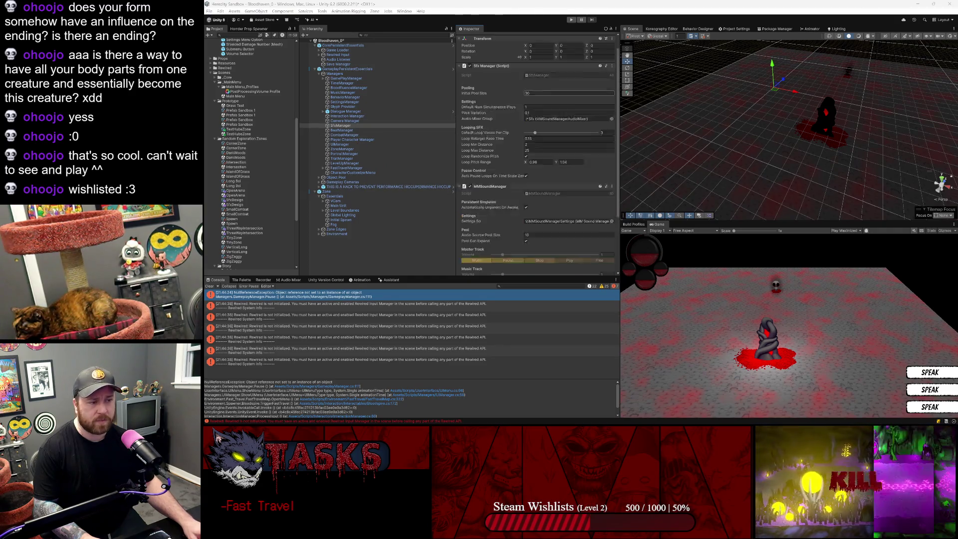
click(613, 82)
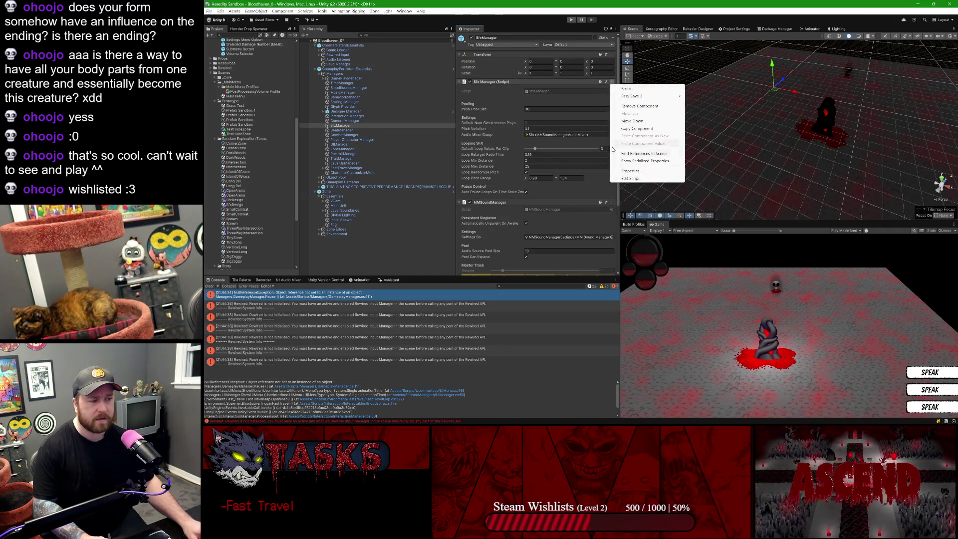
click(631, 179)
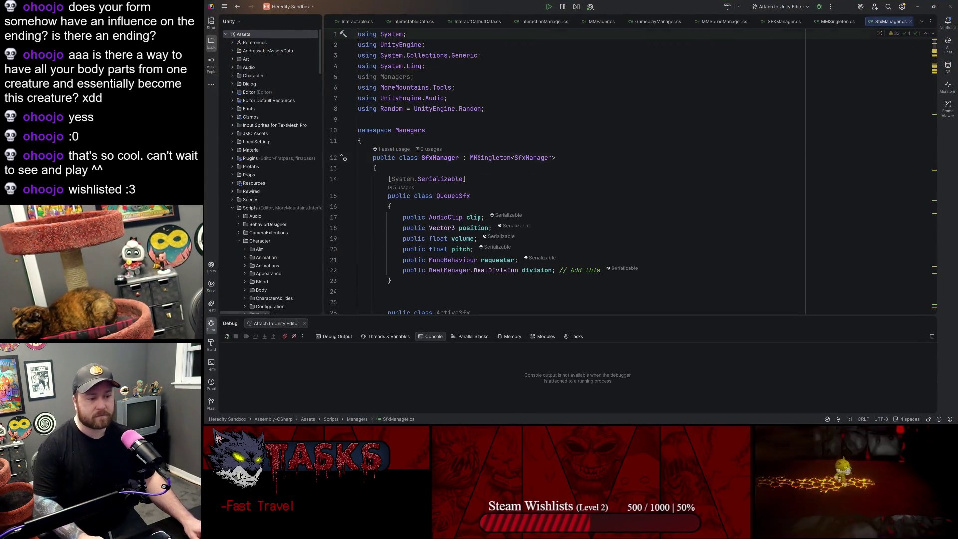
Step: Search SfxManager.cs for 'parent' and inspect the SetParent call in CreatePooledSource
key(ctrl+f)
text(parent)
key(Return)
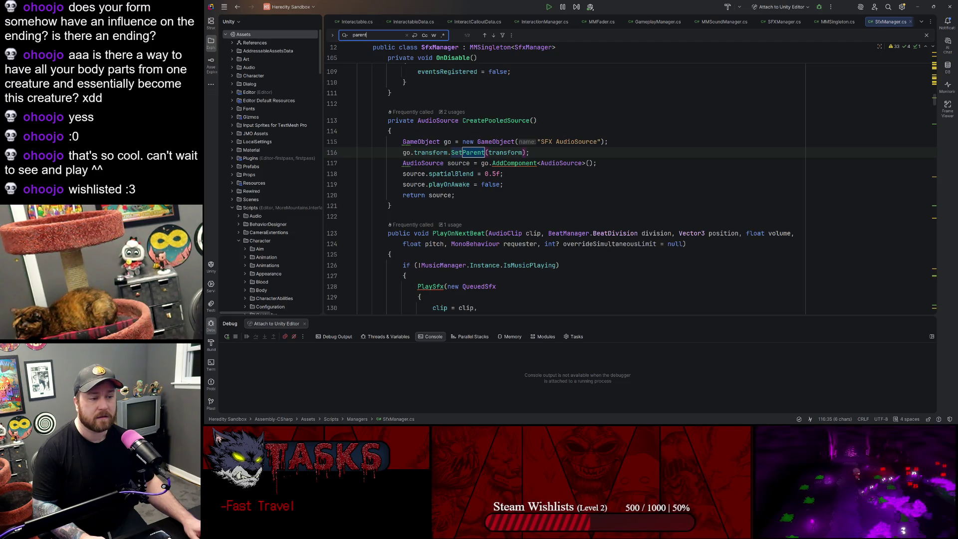
click(504, 120)
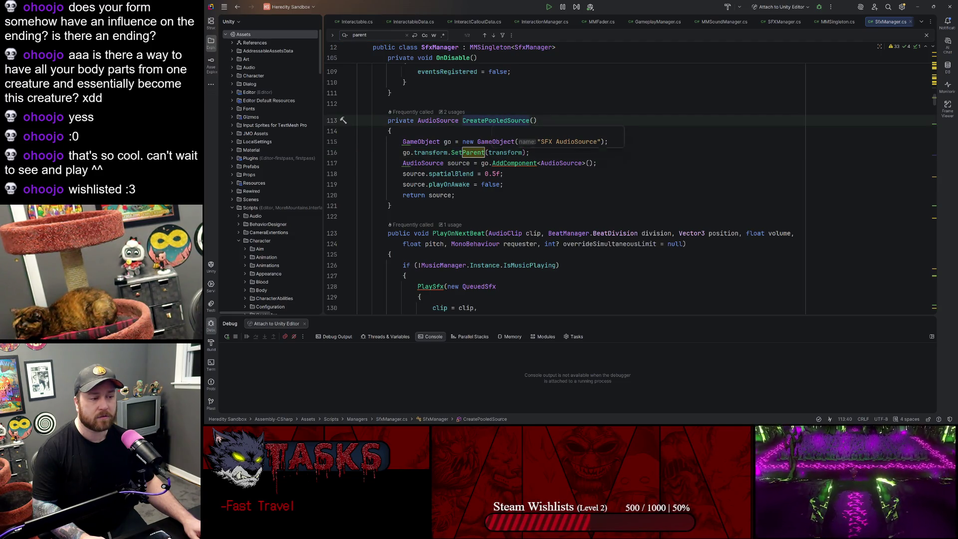
key(End)
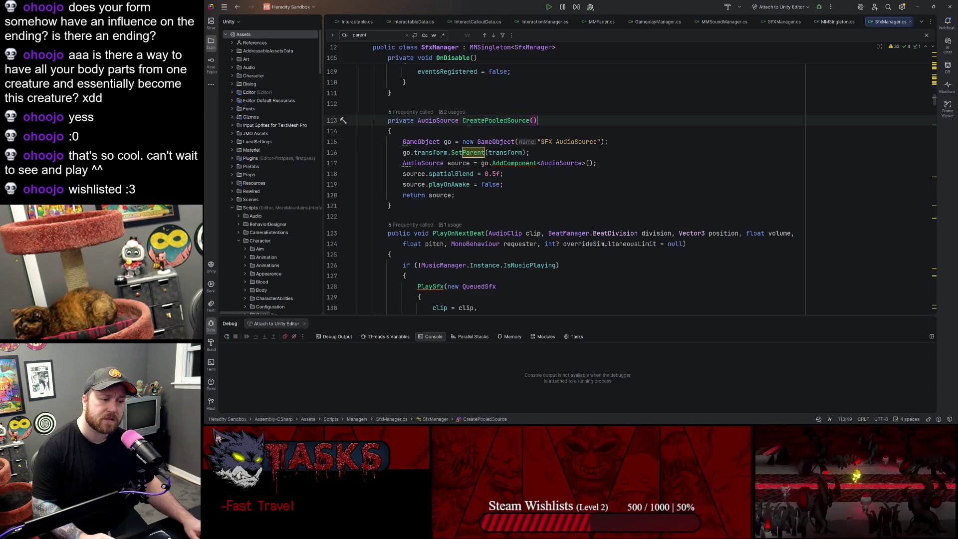
click(508, 152)
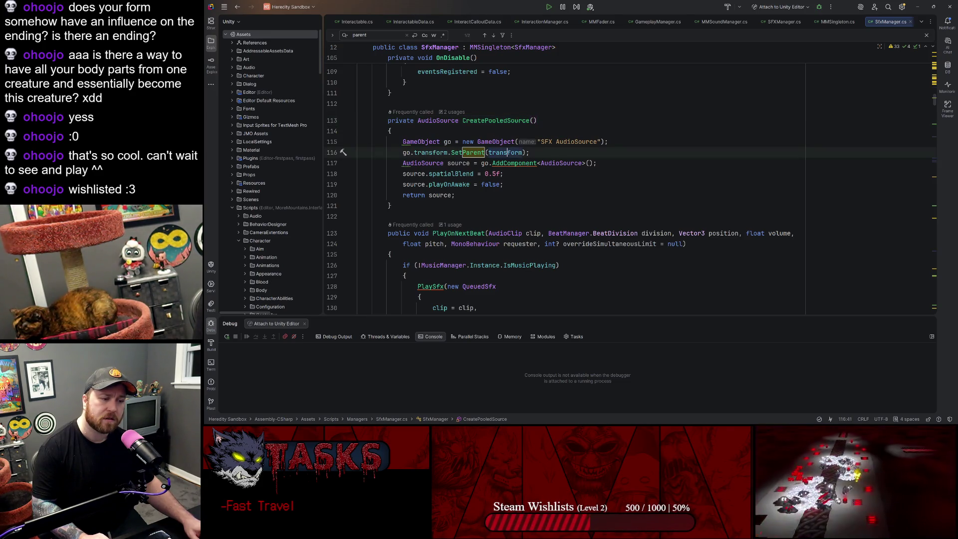
click(500, 120)
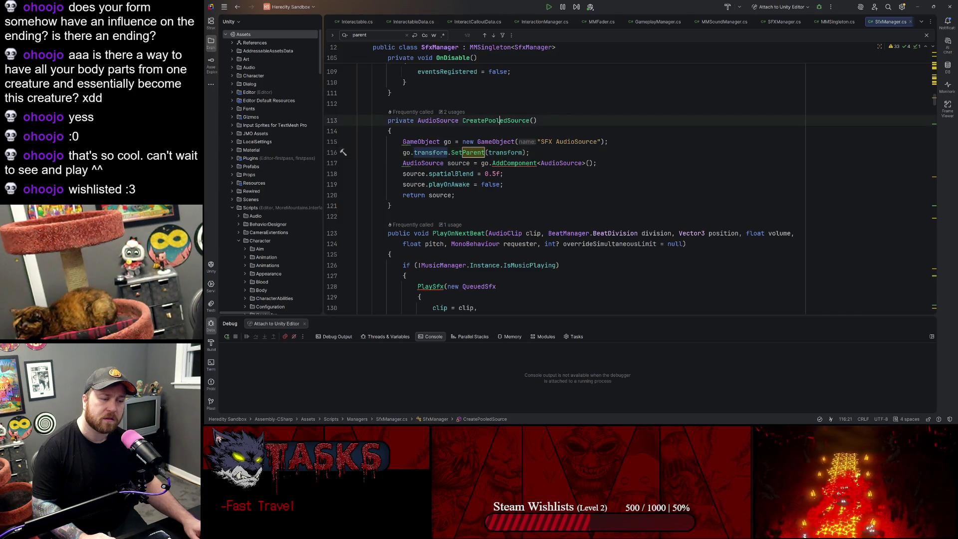
Step: Review the SetParent call at line 561 with the this.transform parent, then minimize Rider
click(493, 35)
click(493, 35)
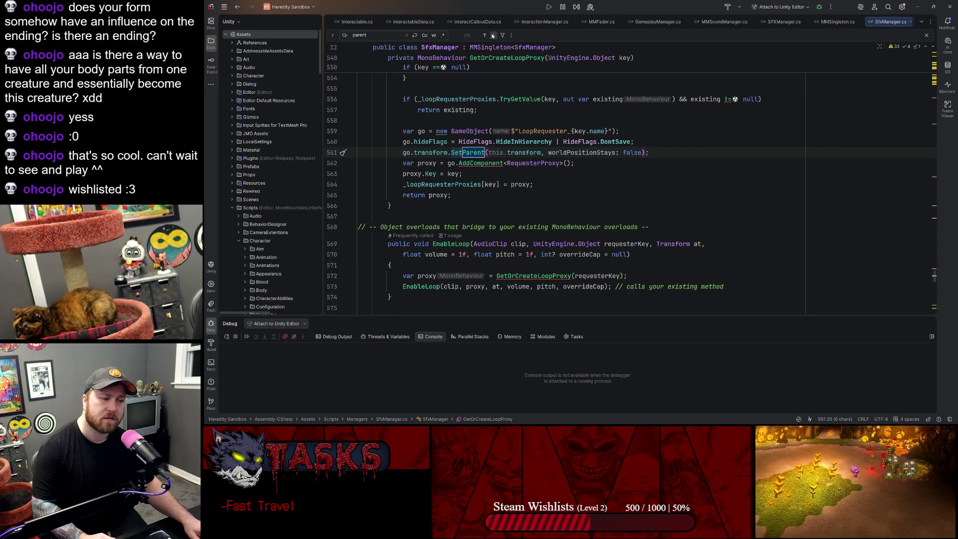
click(406, 153)
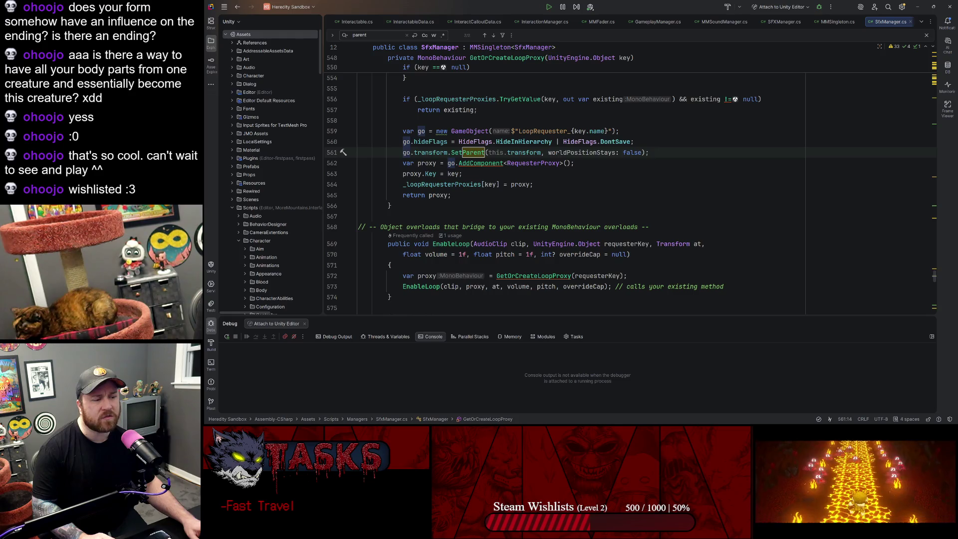
click(495, 152)
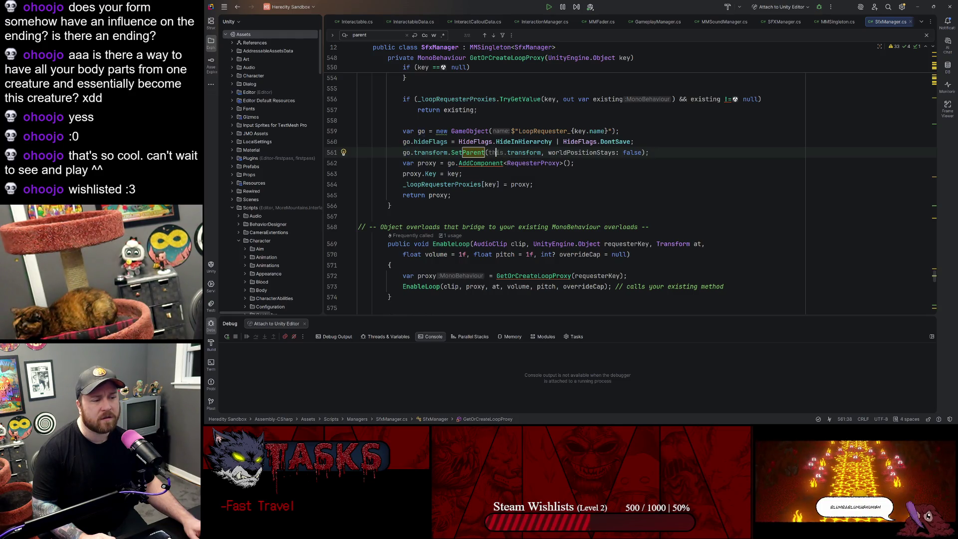
click(487, 36)
click(917, 7)
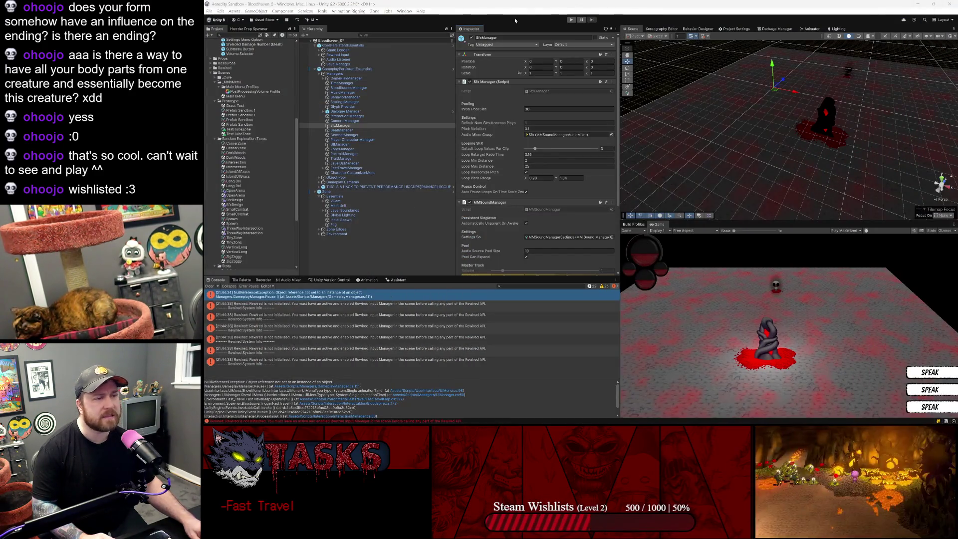
Step: Start play mode, restore the editor layout, and select SfxManager in the running Hierarchy
click(571, 20)
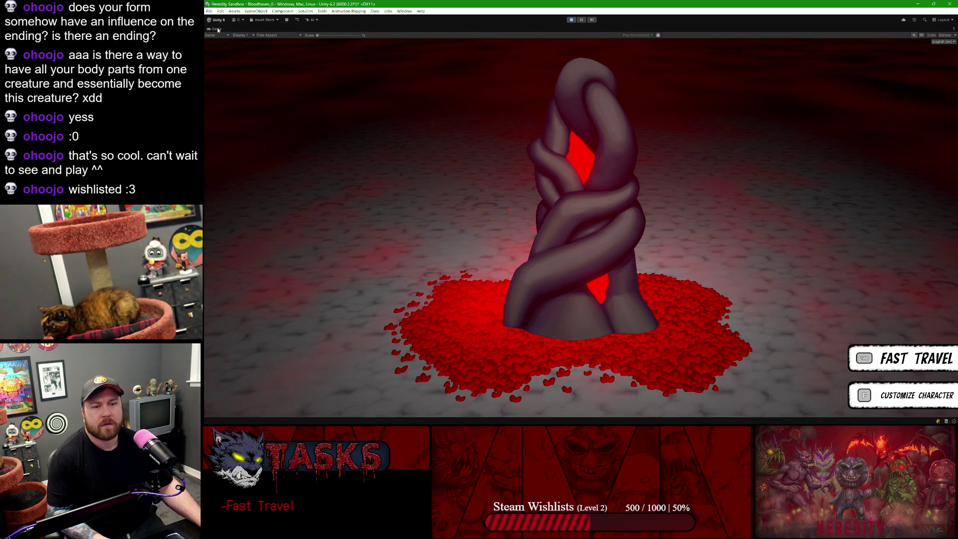
key(shift+space)
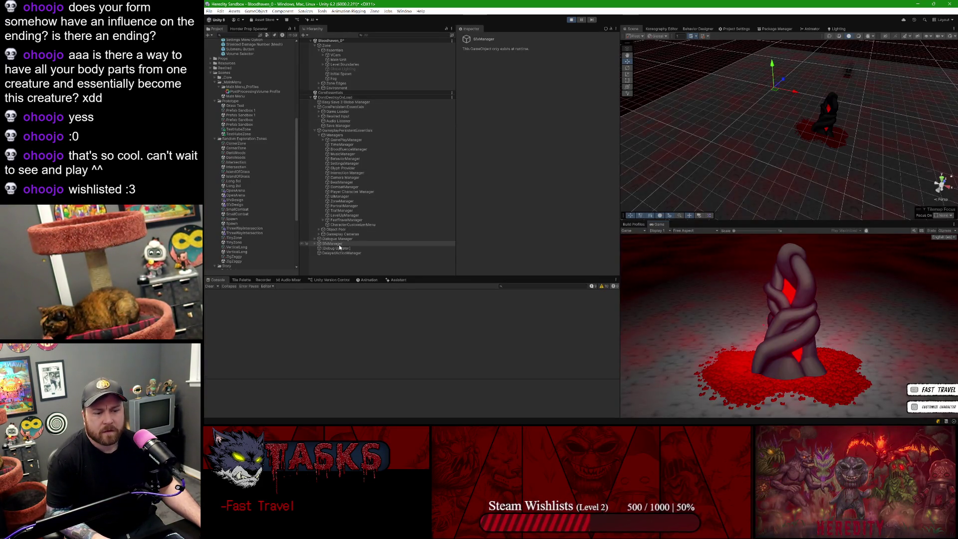
click(342, 244)
scroll(542, 128, down, 5)
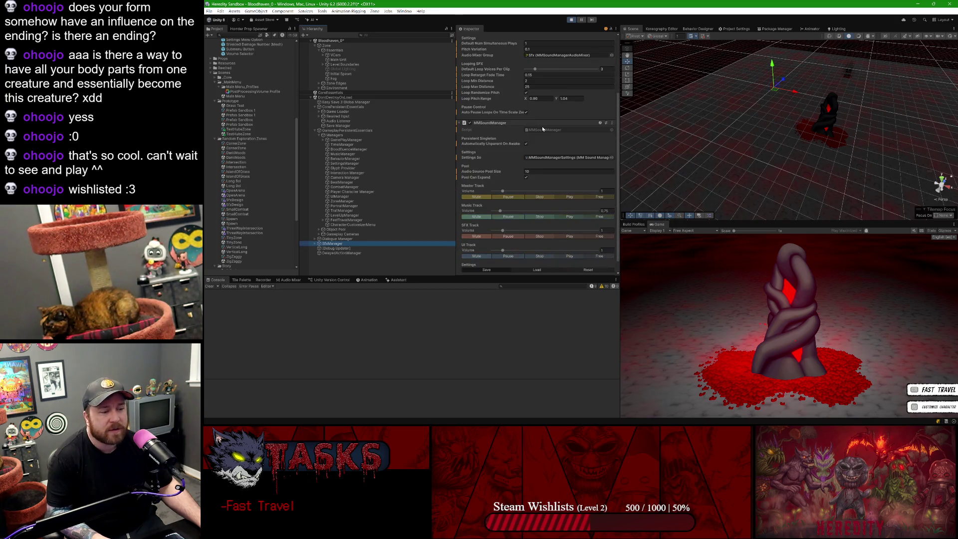
scroll(536, 133, up, 4)
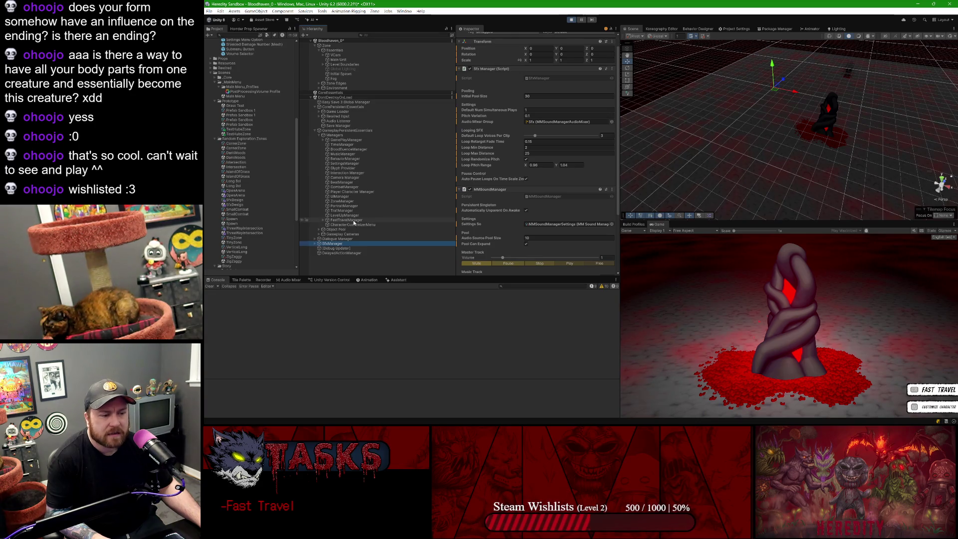
scroll(530, 141, down, 4)
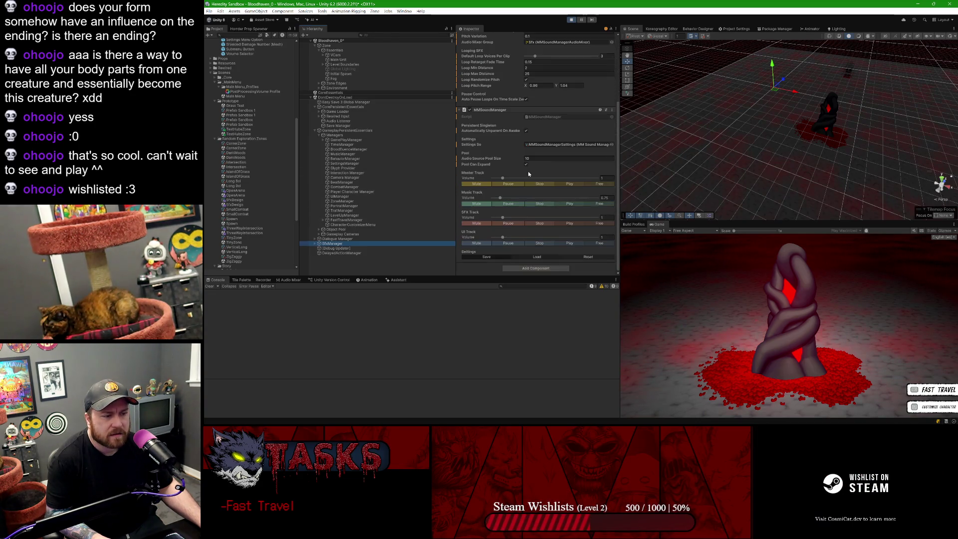
scroll(529, 170, up, 5)
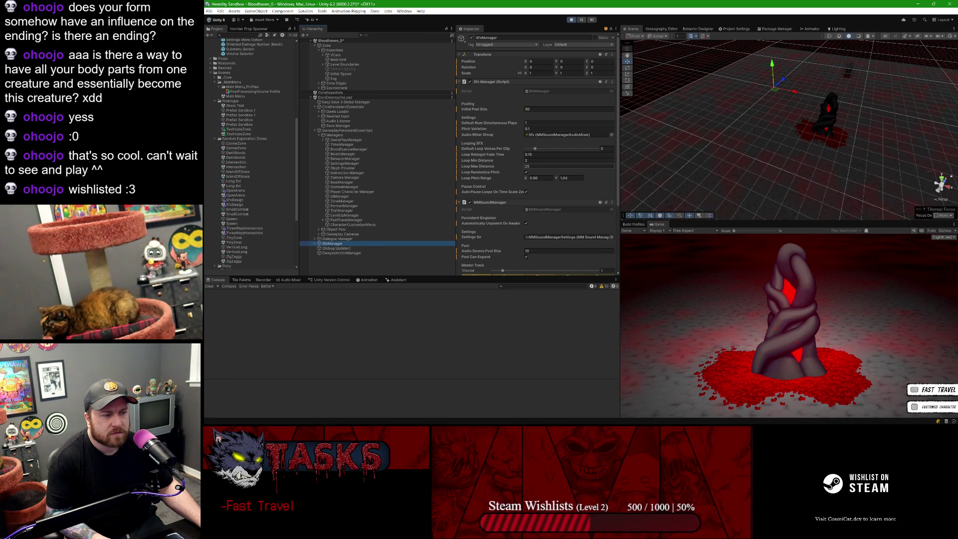
scroll(529, 175, down, 5)
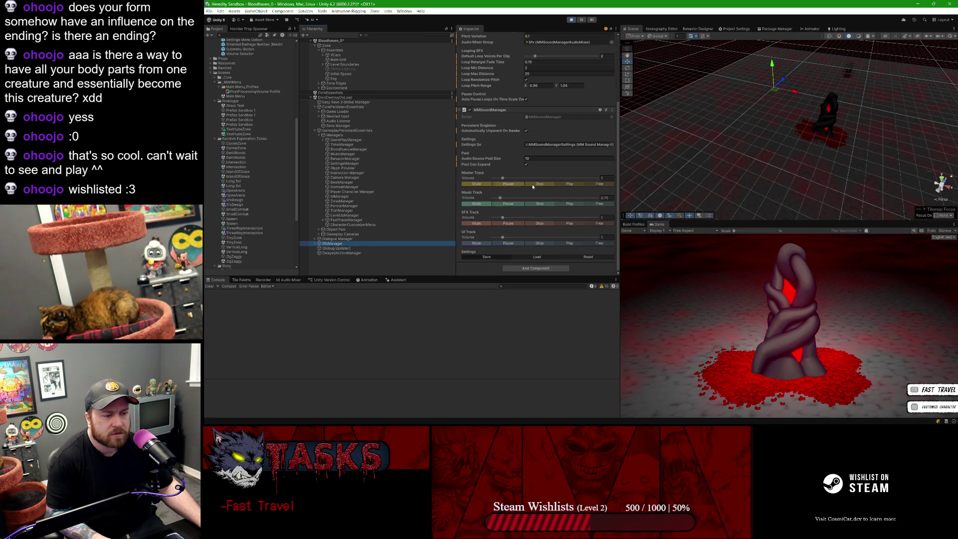
Step: Open the MMSoundManager component's script, MMSoundManager.cs, in Rider via Edit Script
click(613, 110)
click(632, 206)
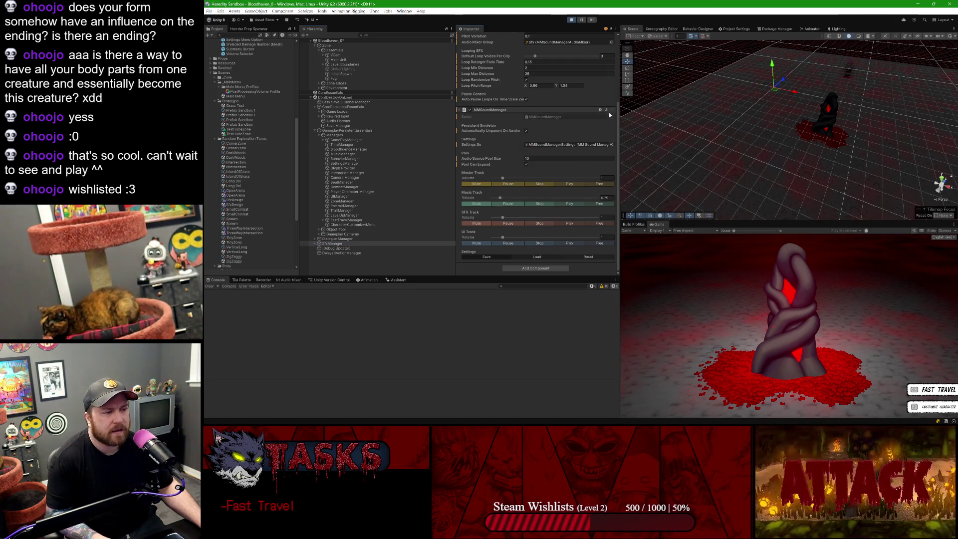
click(613, 110)
click(630, 208)
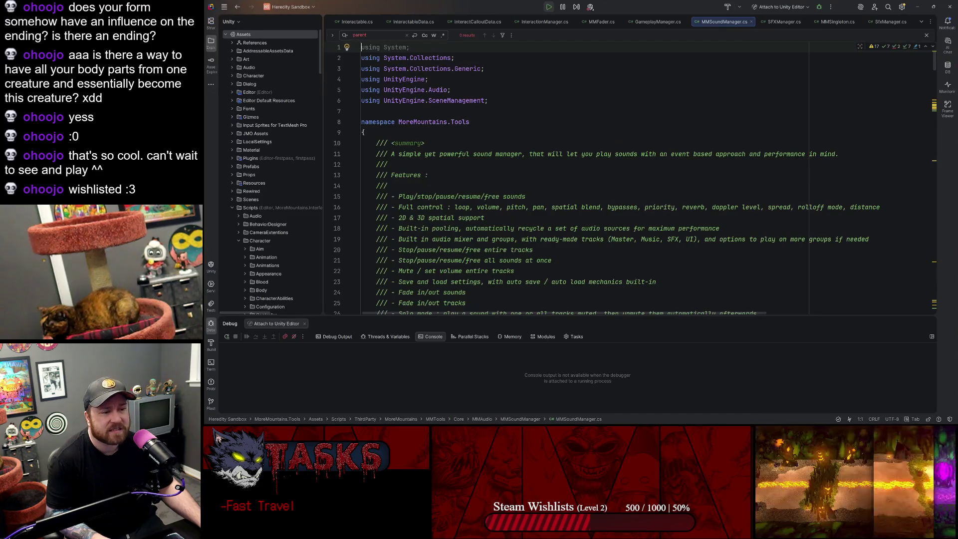
Step: Go to the MMPersistentSingleton base class definition and examine its Instance getter
scroll(345, 115, down, 9)
double_click(499, 122)
ctrl+click(514, 118)
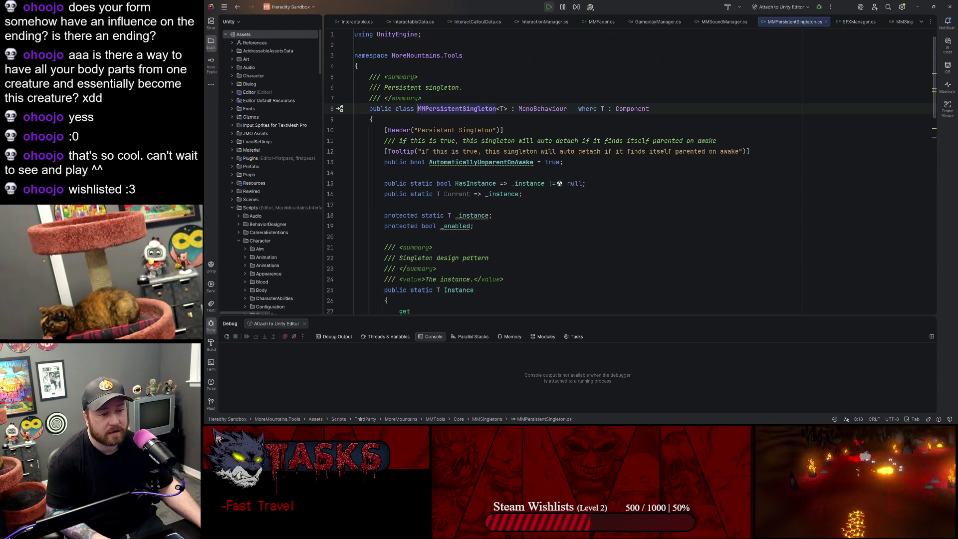
scroll(514, 118, down, 5)
scroll(514, 118, down, 1)
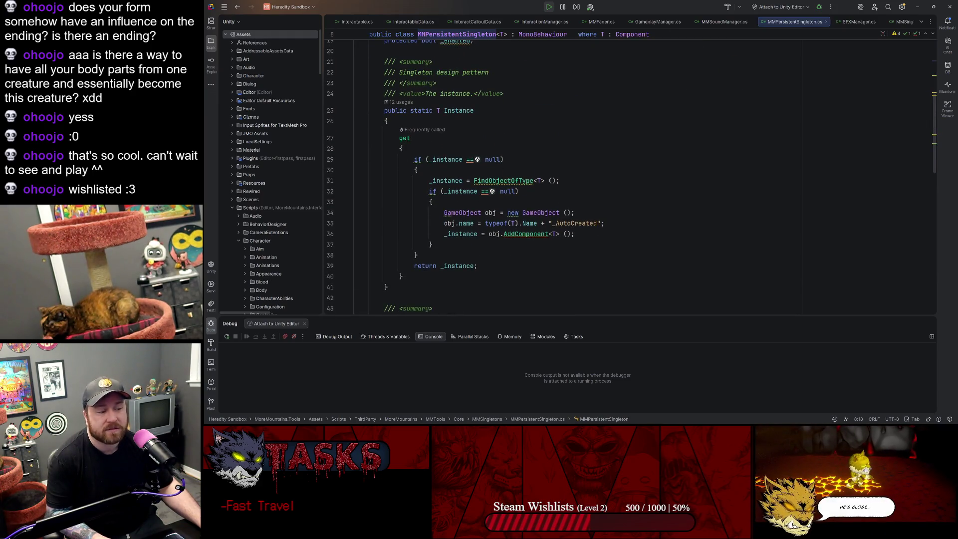
click(562, 181)
scroll(561, 180, down, 8)
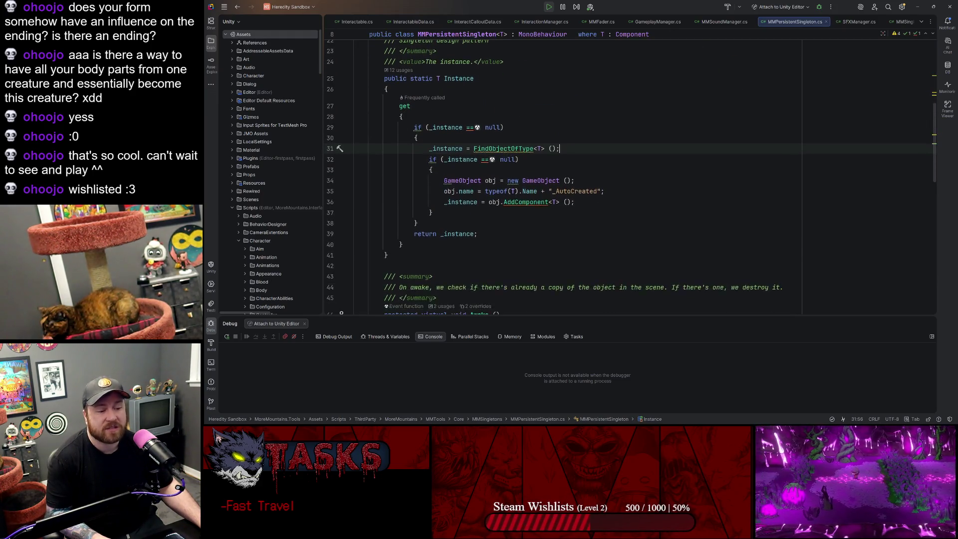
scroll(561, 181, down, 5)
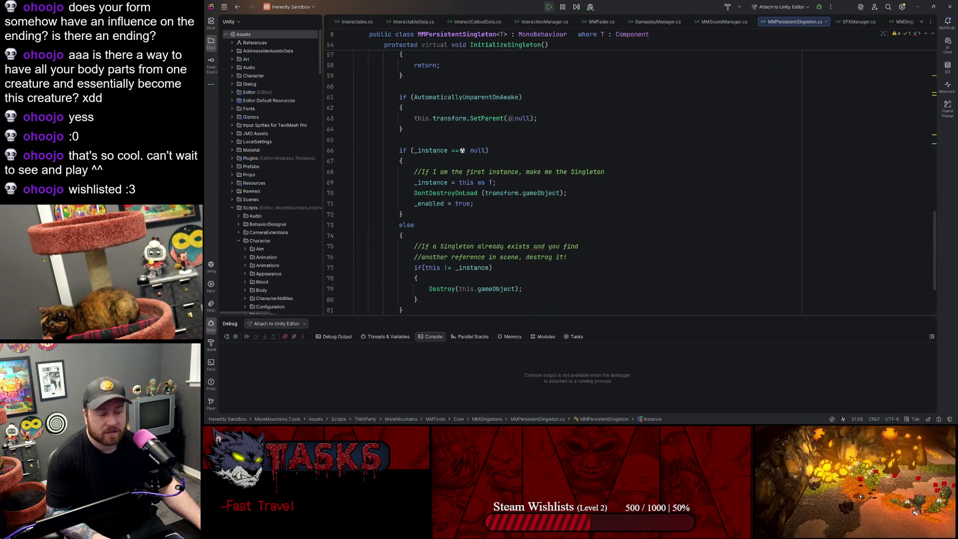
Step: Search for 'parent' to reach SetParent(null) in InitializeSingleton at line 62, then switch to Unity
key(ctrl+f)
text(parent)
key(Return)
key(Return)
key(Return)
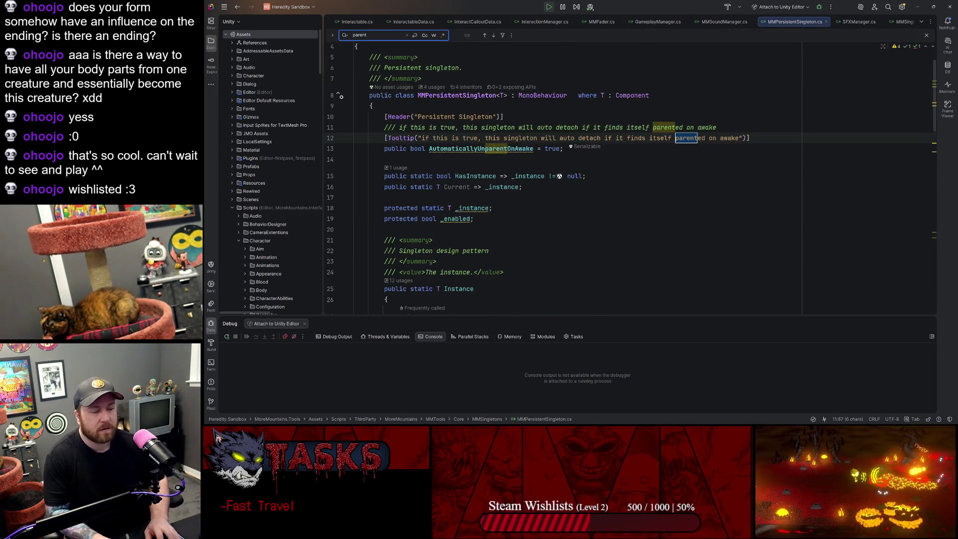
key(Return)
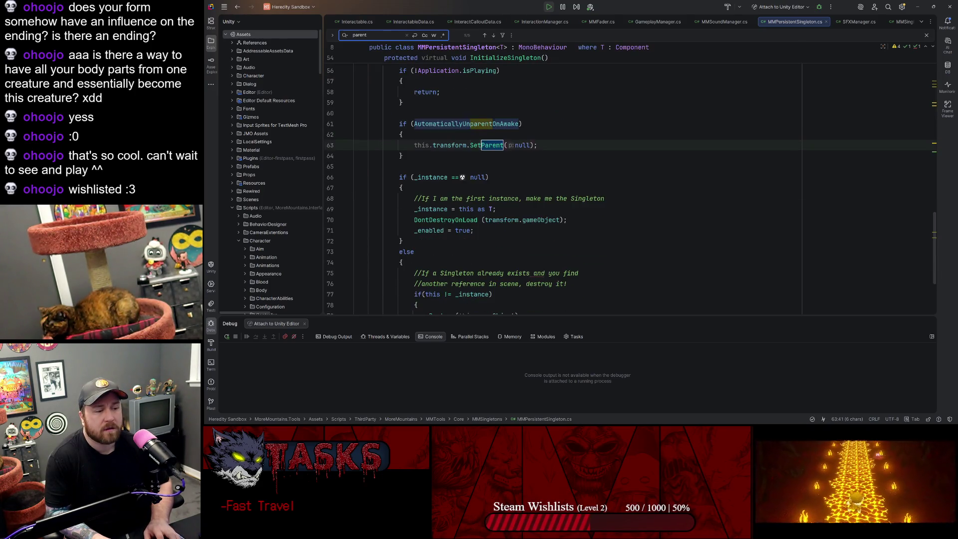
click(404, 134)
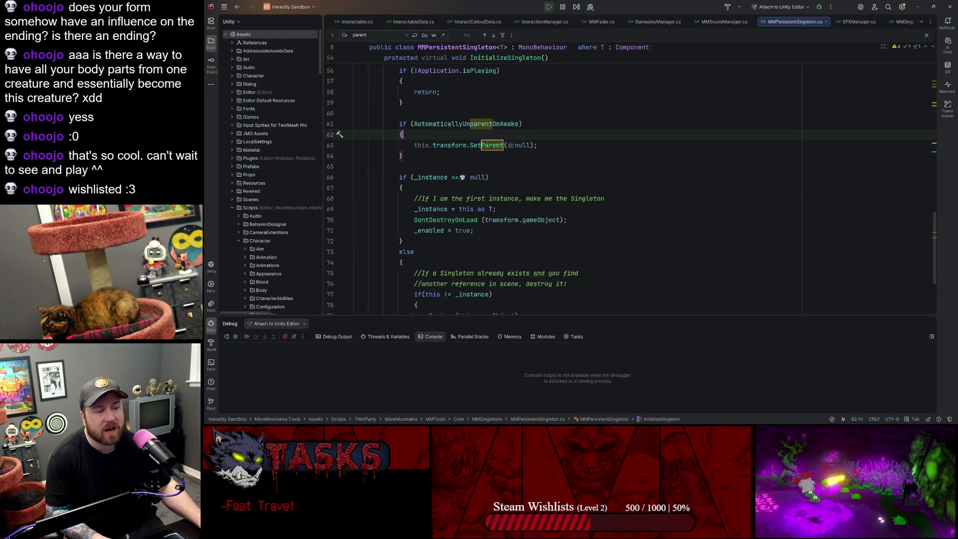
scroll(477, 204, up, 2)
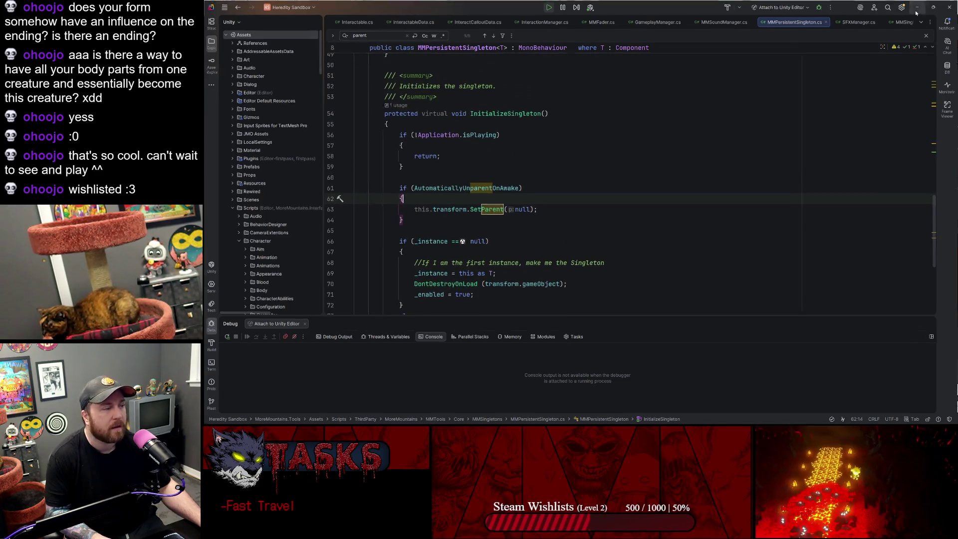
key(alt+Tab)
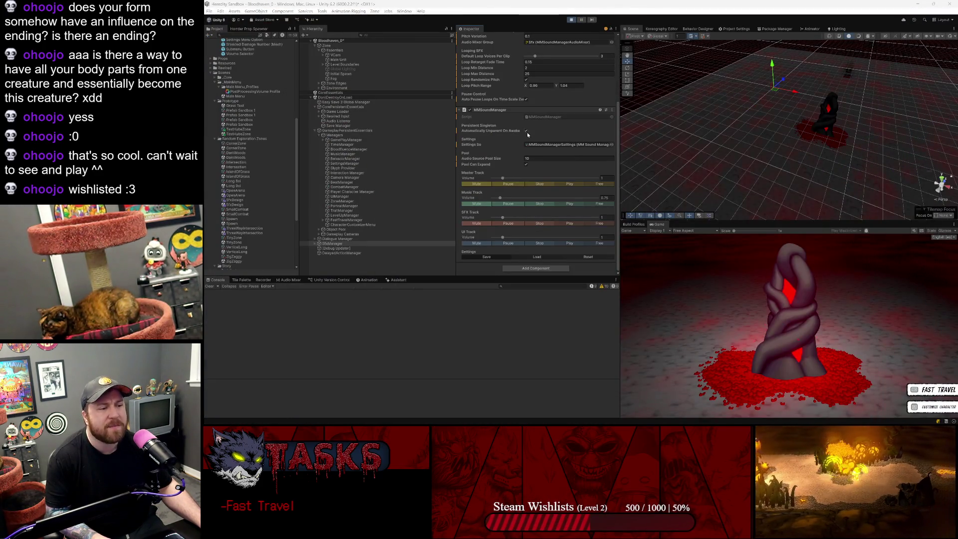
Step: Stop the game and open the GameplayPersistentEssentials prefab from the Hierarchy
click(574, 20)
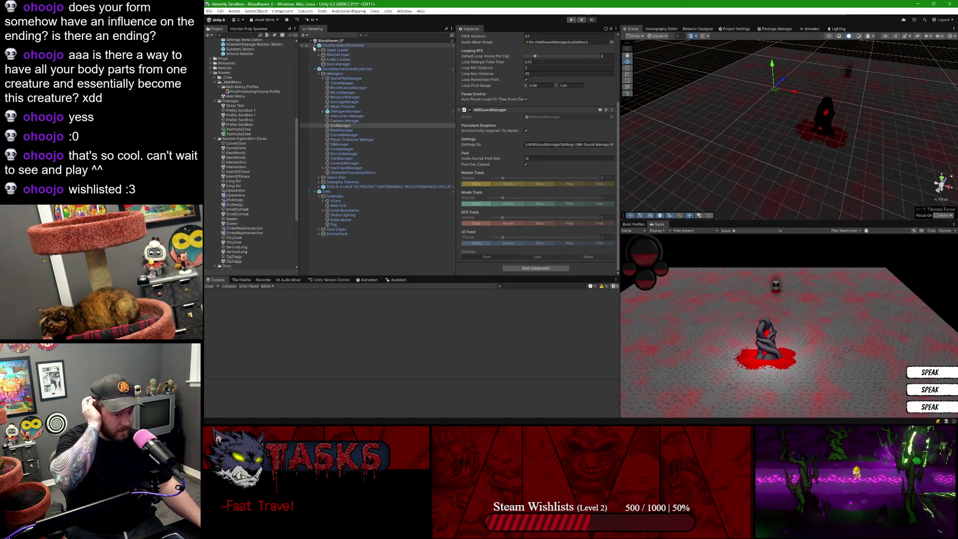
click(452, 70)
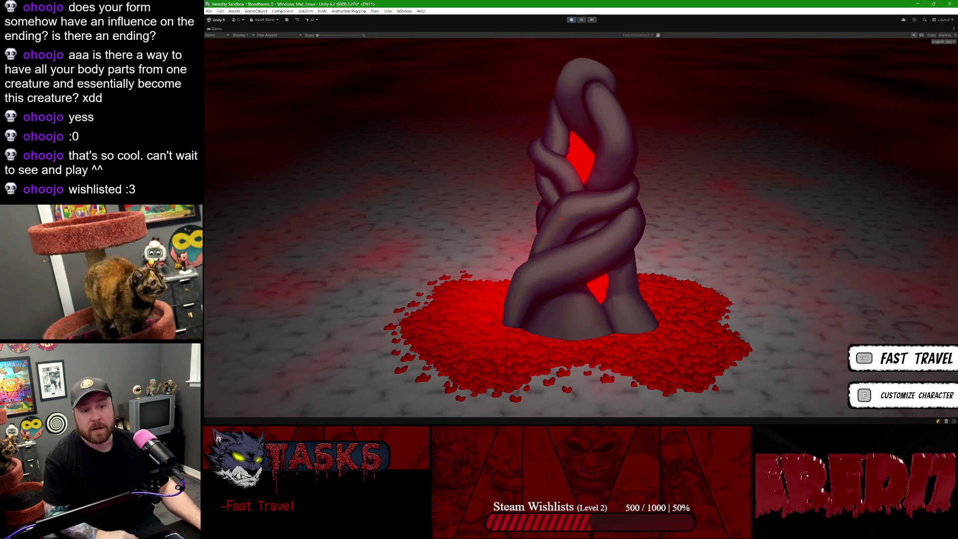
Step: Check SfxManager's child audio sources, maximize the Game view, and fast travel to CoreEssentials
double_click(213, 32)
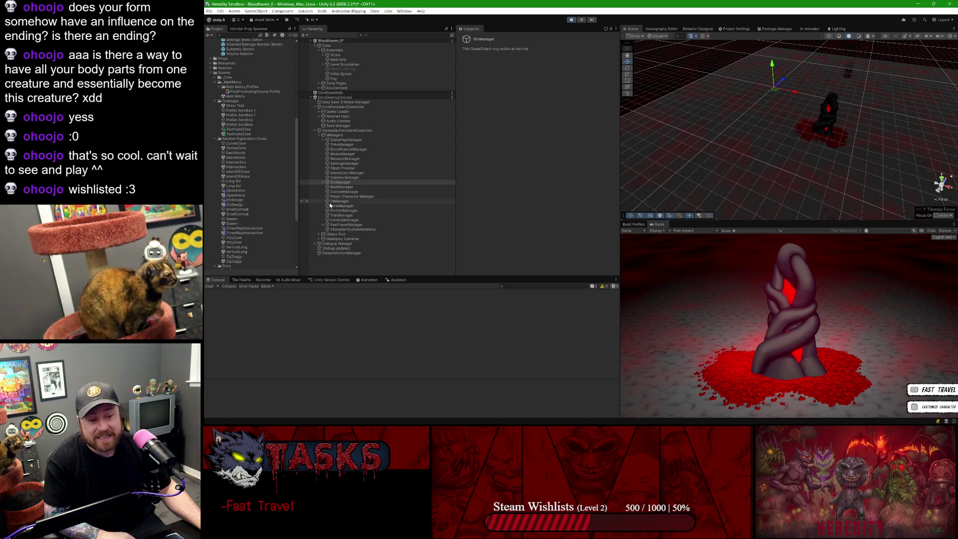
click(327, 182)
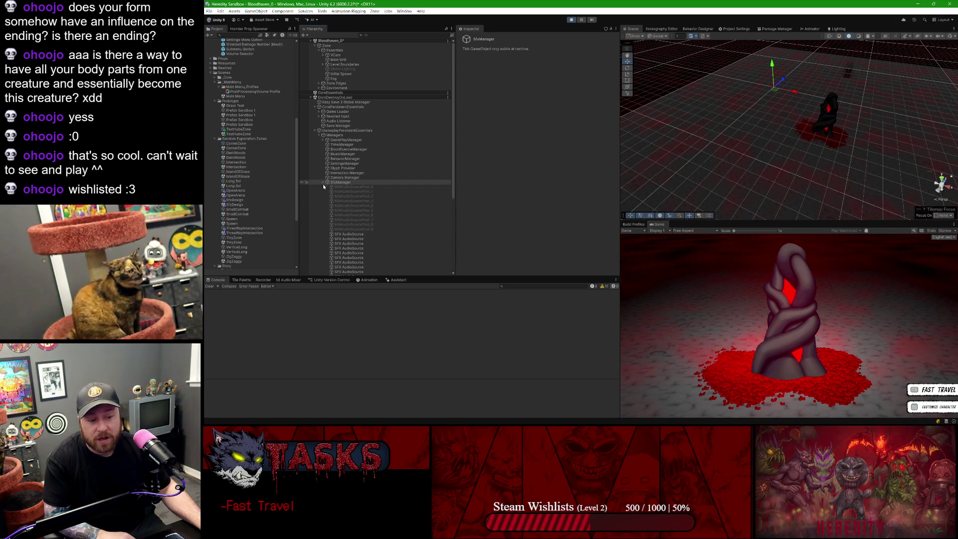
click(323, 186)
key(shift+space)
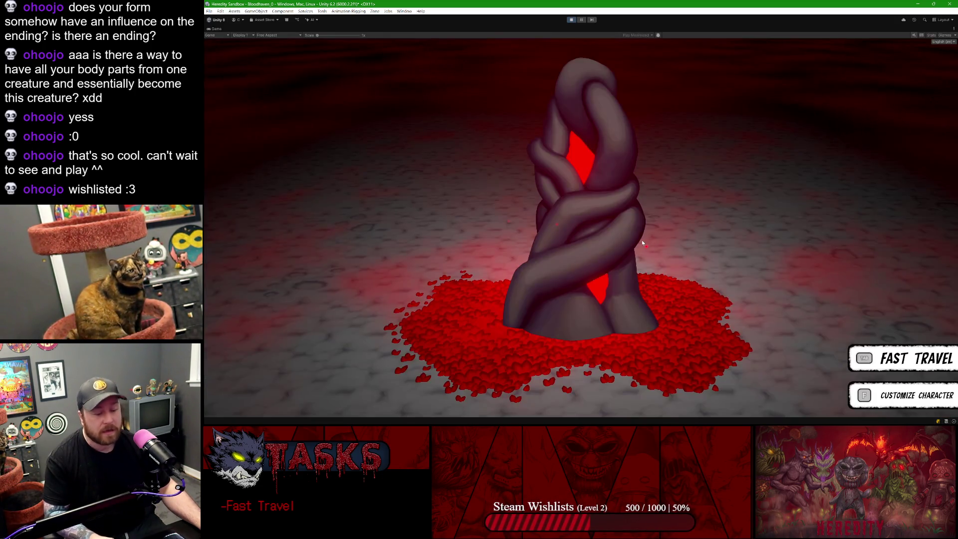
key(Tab)
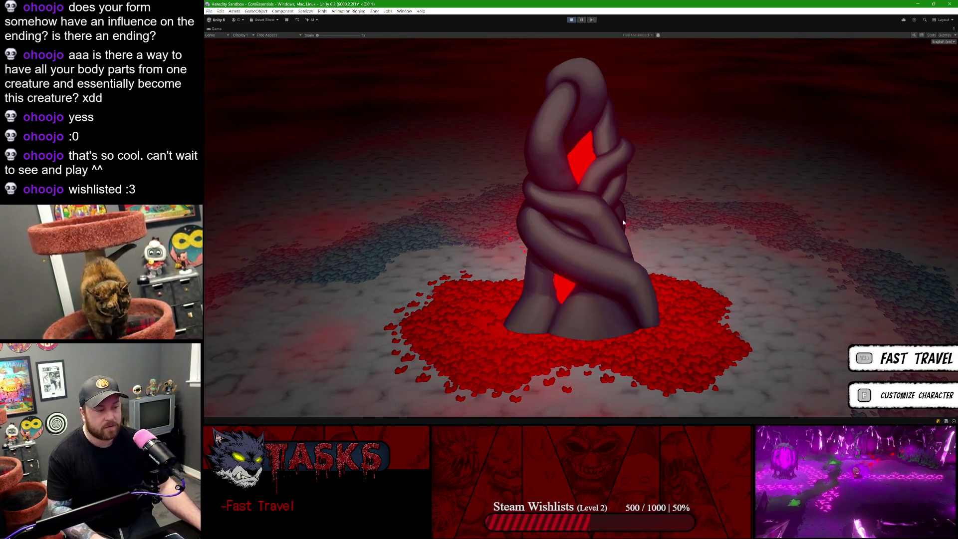
Step: Open and close the fast-travel map, then open the in-game menu panel
key(Tab)
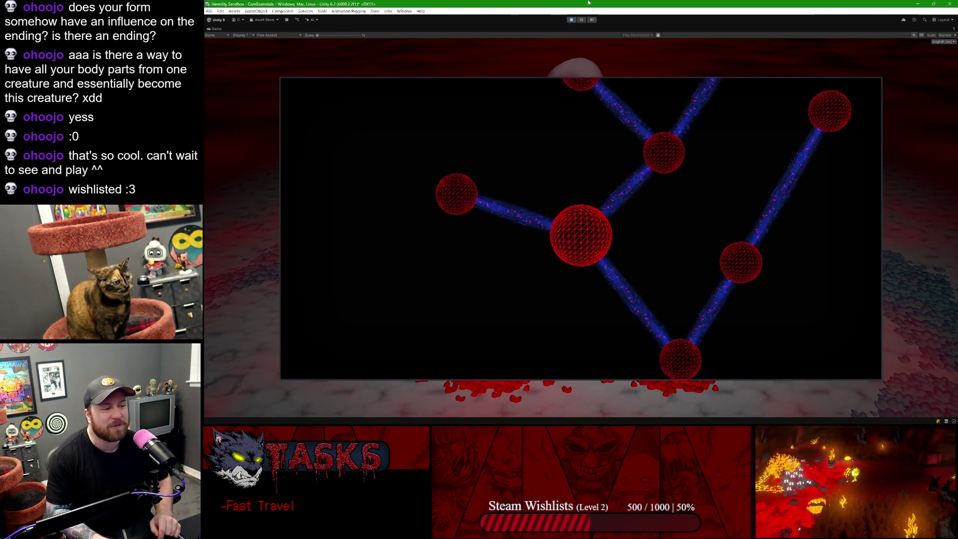
key(Tab)
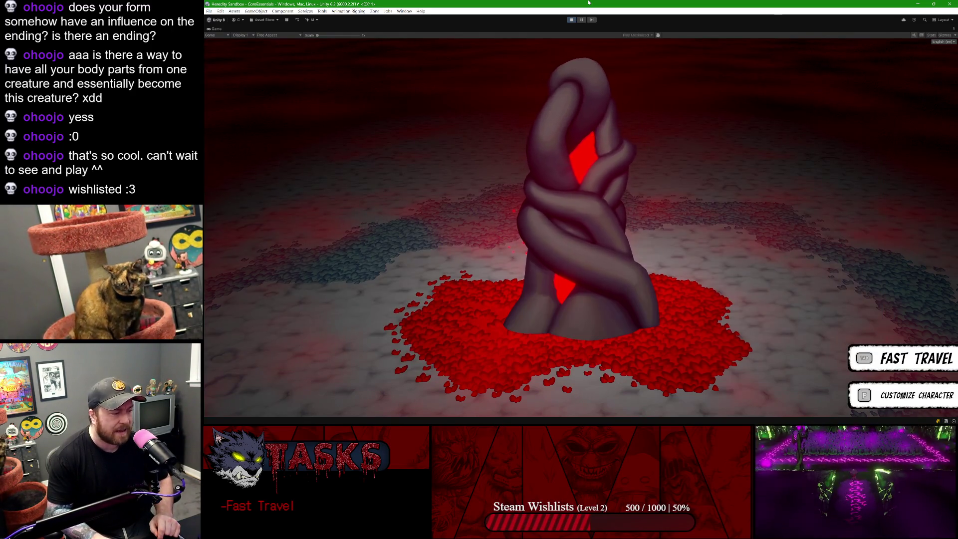
key(Tab)
key(Tab)
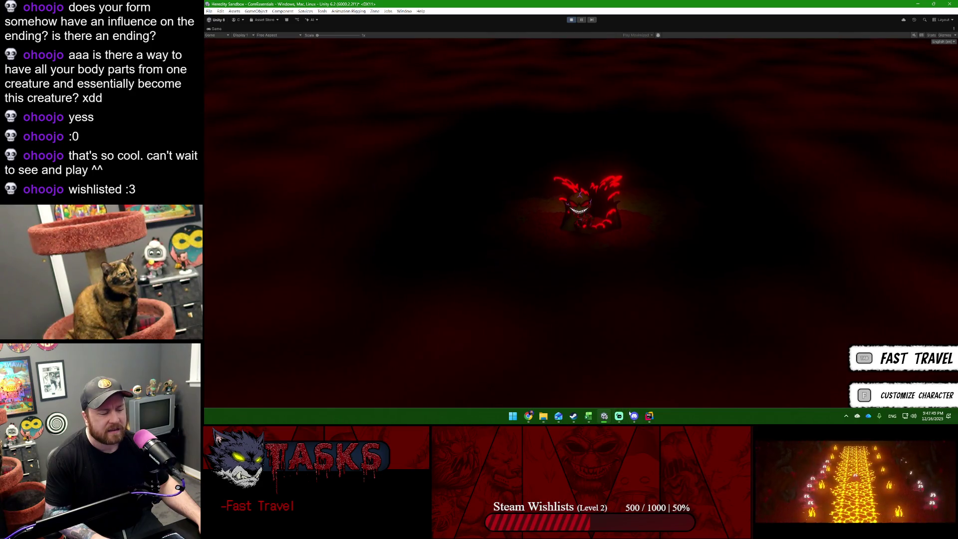
Step: In Interactable.cs, set a breakpoint on the HideCallouts() call in OnTriggerExit at line 36
click(649, 416)
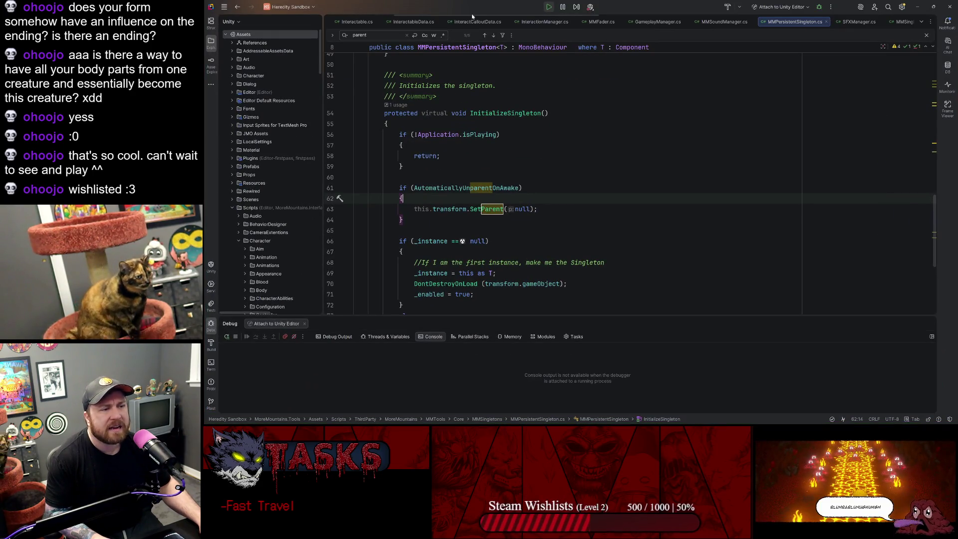
click(477, 21)
click(723, 22)
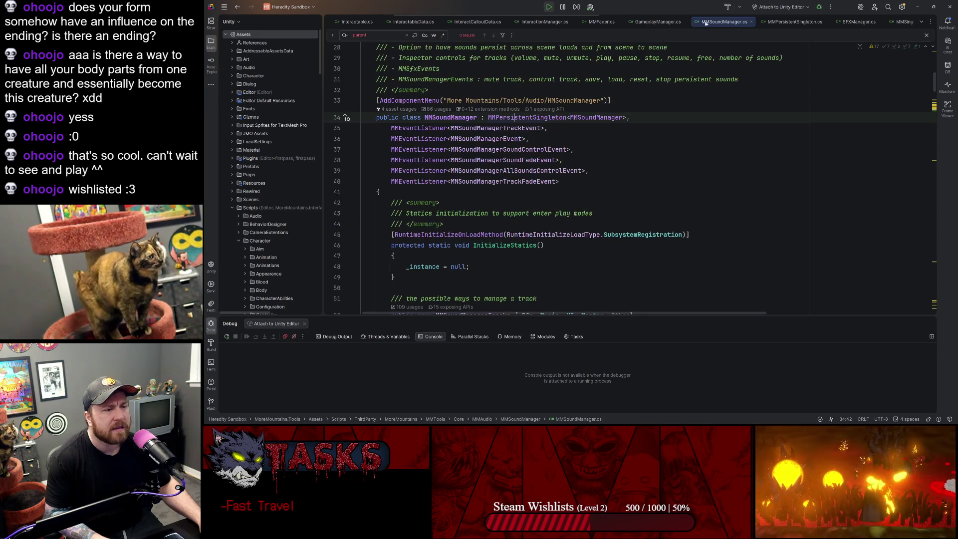
click(404, 22)
click(361, 23)
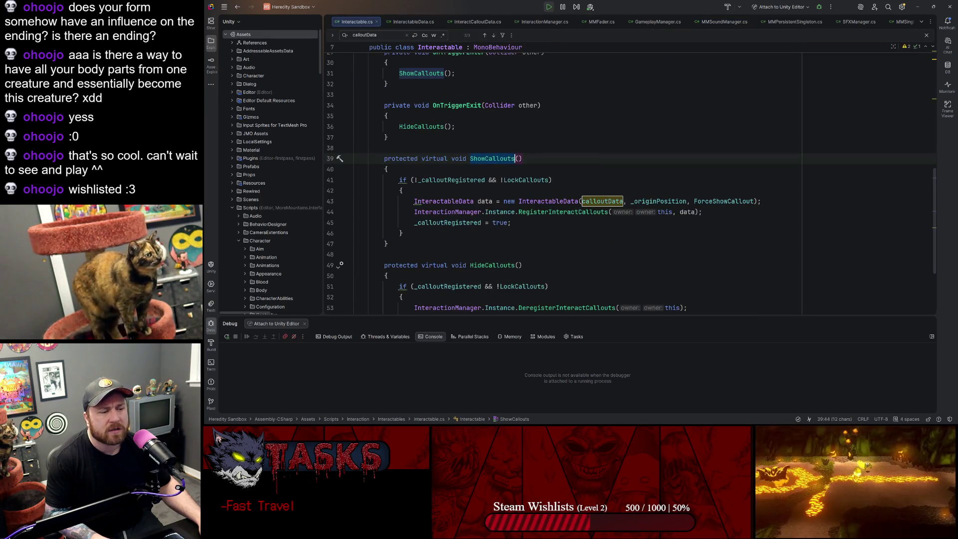
scroll(629, 183, down, 3)
scroll(629, 183, up, 7)
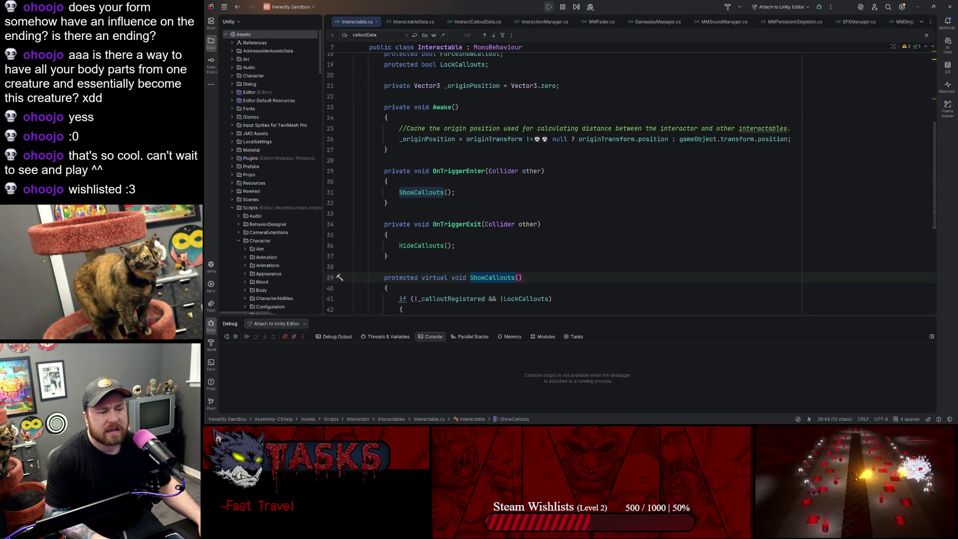
click(331, 246)
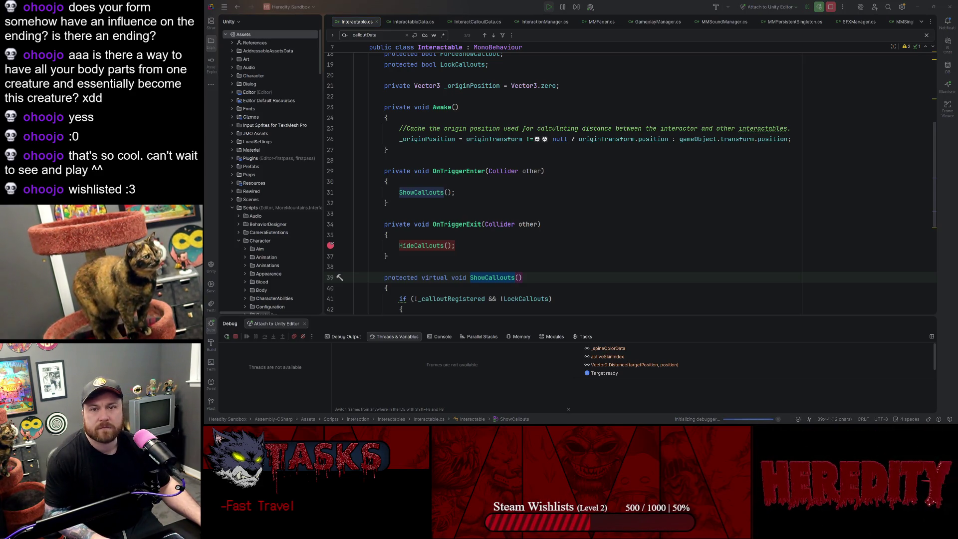
Step: Trigger the breakpoint, step into Interactable.HideCallouts from Bloodspire, and check _calloutRegistered and LockCallouts
click(849, 128)
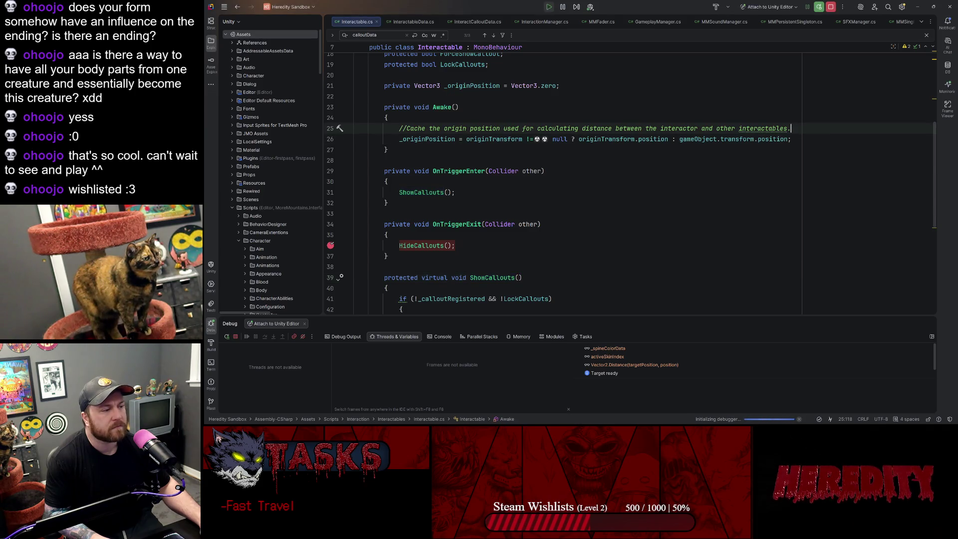
click(918, 6)
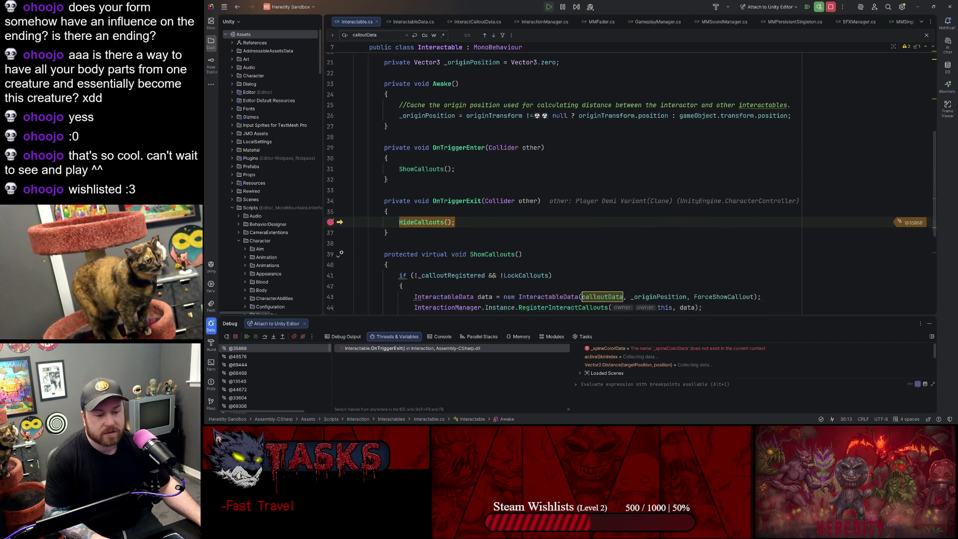
click(276, 337)
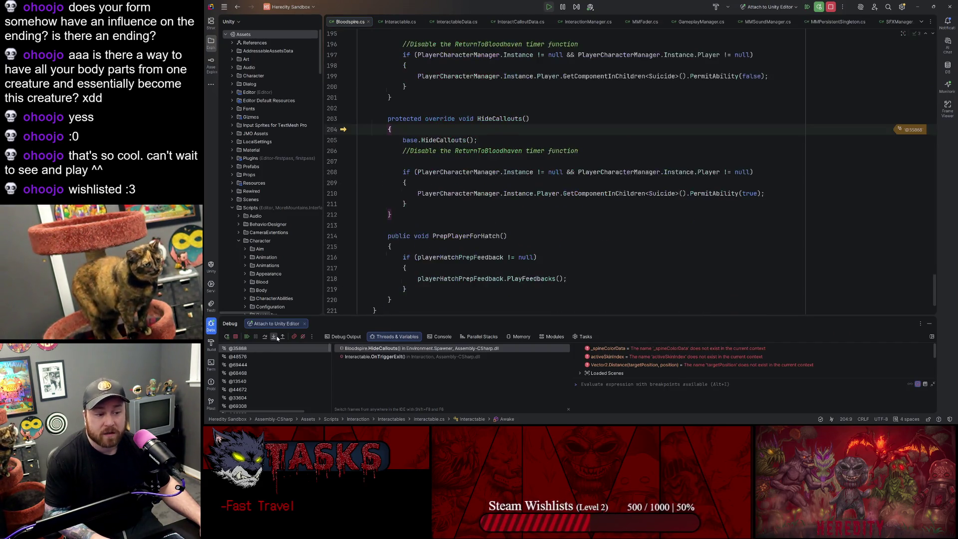
scroll(631, 177, down, 4)
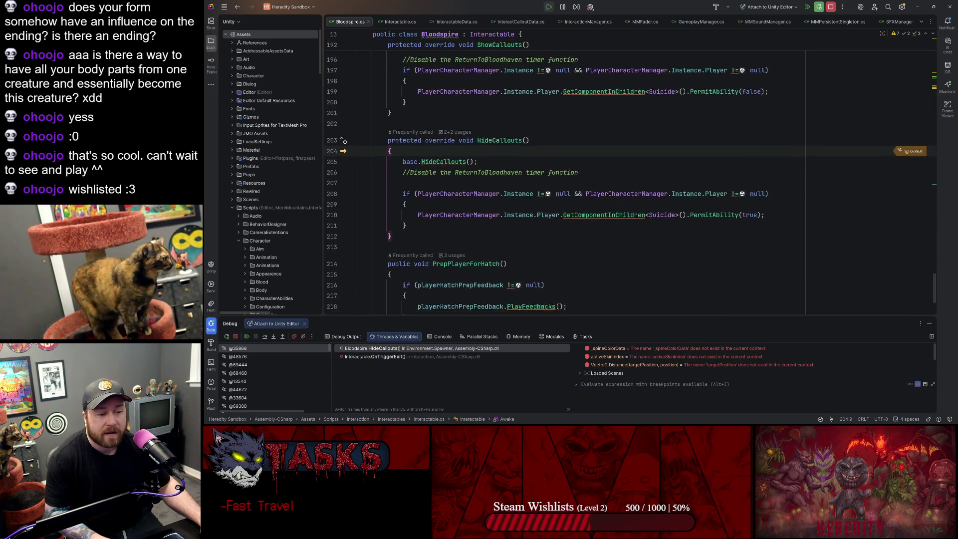
click(266, 338)
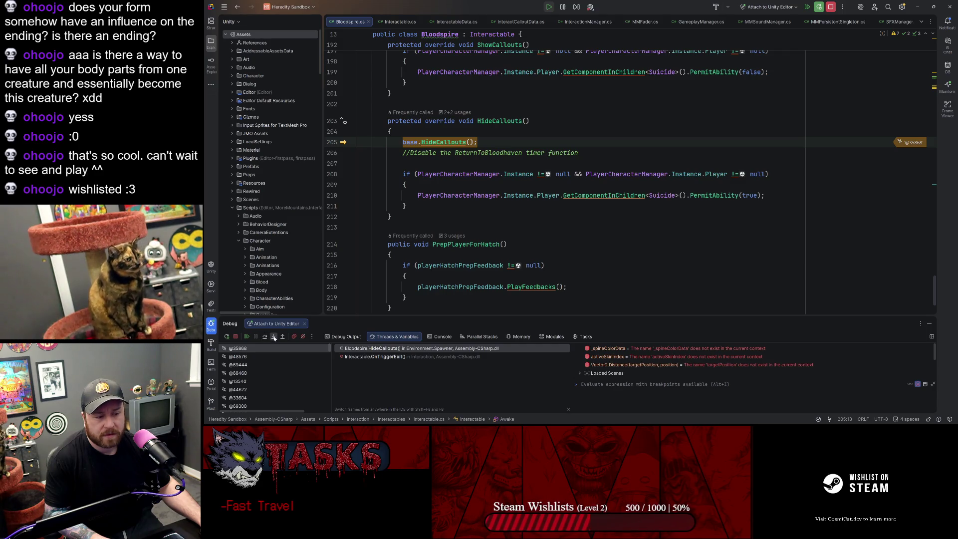
click(274, 338)
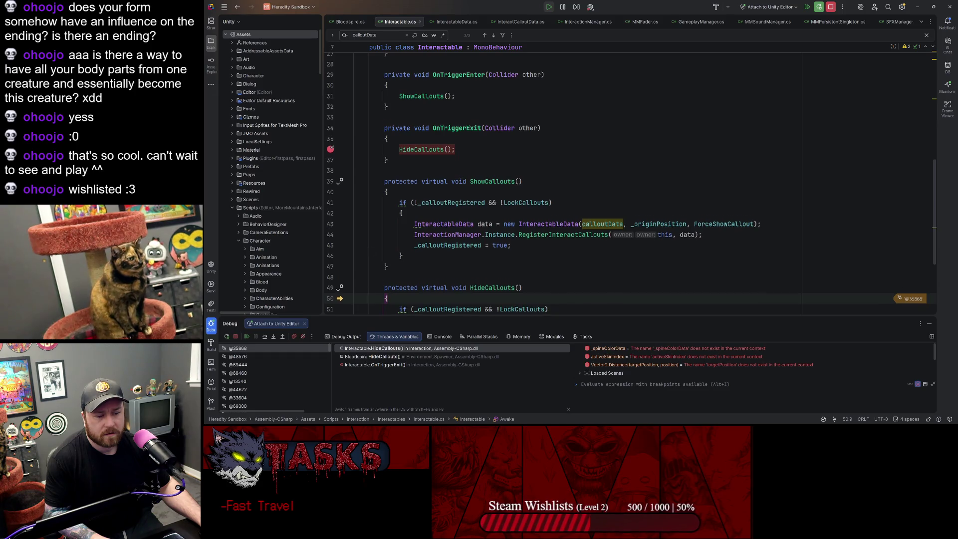
scroll(569, 185, down, 4)
mouse_move(448, 184)
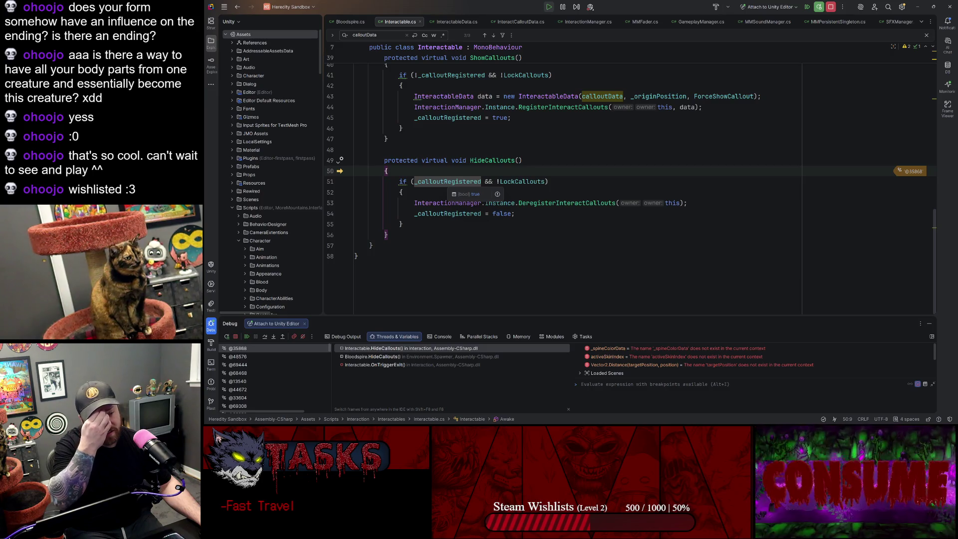
mouse_move(521, 182)
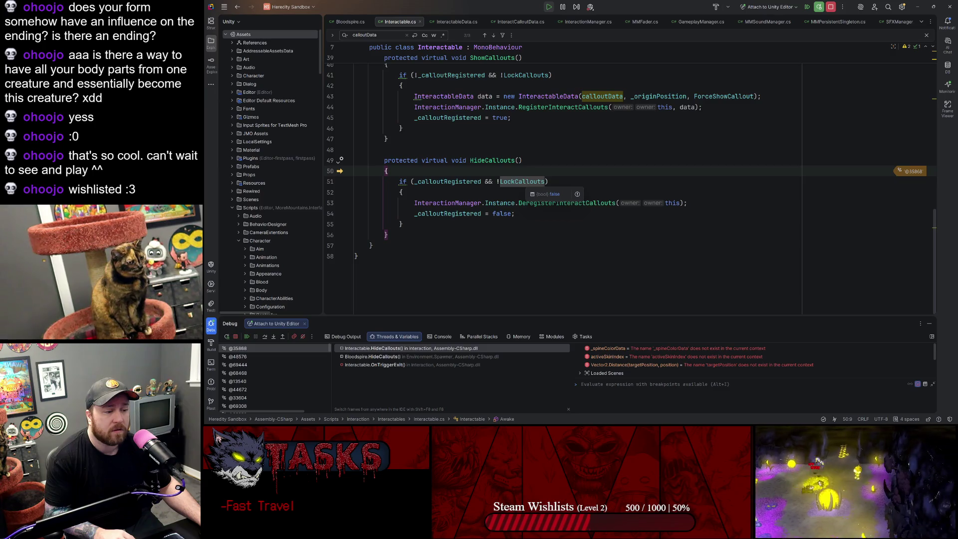
Step: Step through DeregisterInteractCallouts and clearing _calloutRegistered, back into Bloodspire's HideCallouts
click(264, 337)
click(265, 338)
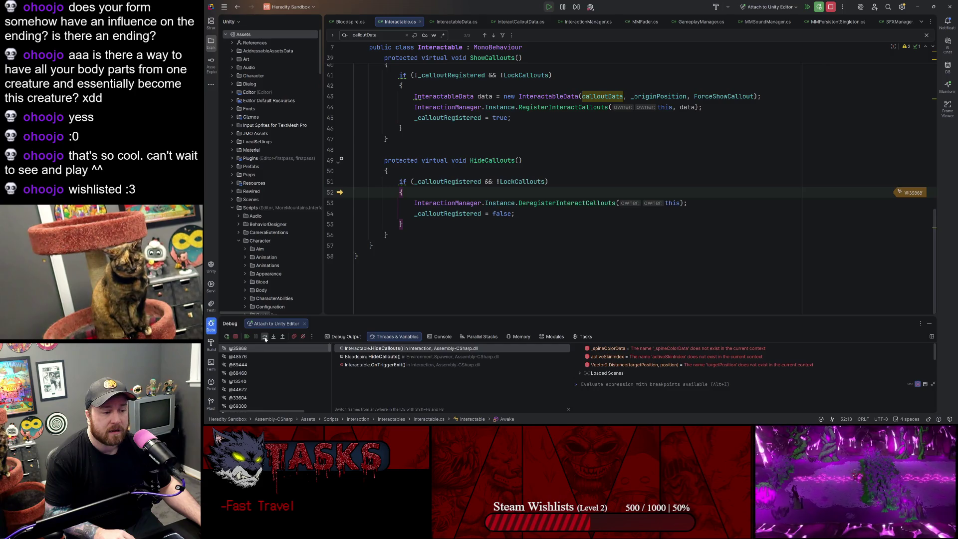
click(265, 338)
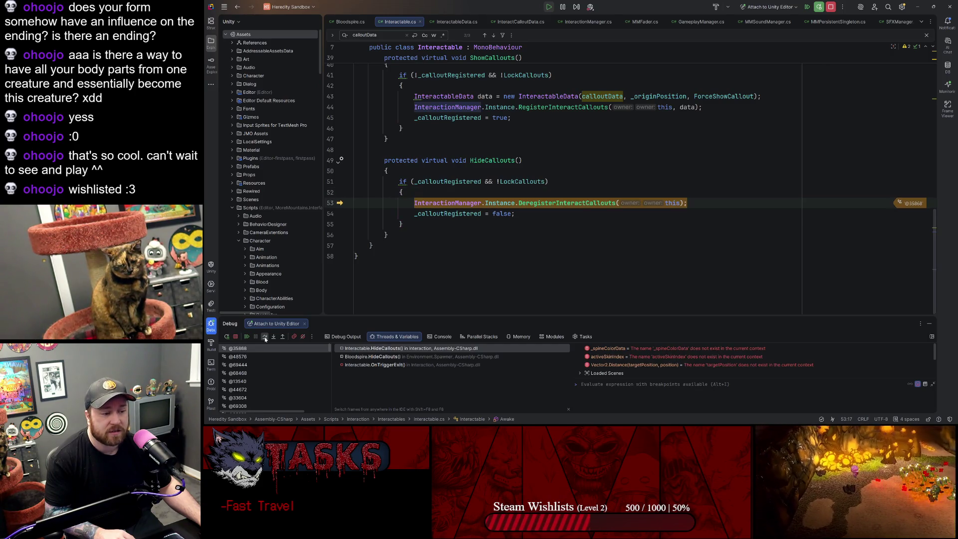
click(265, 338)
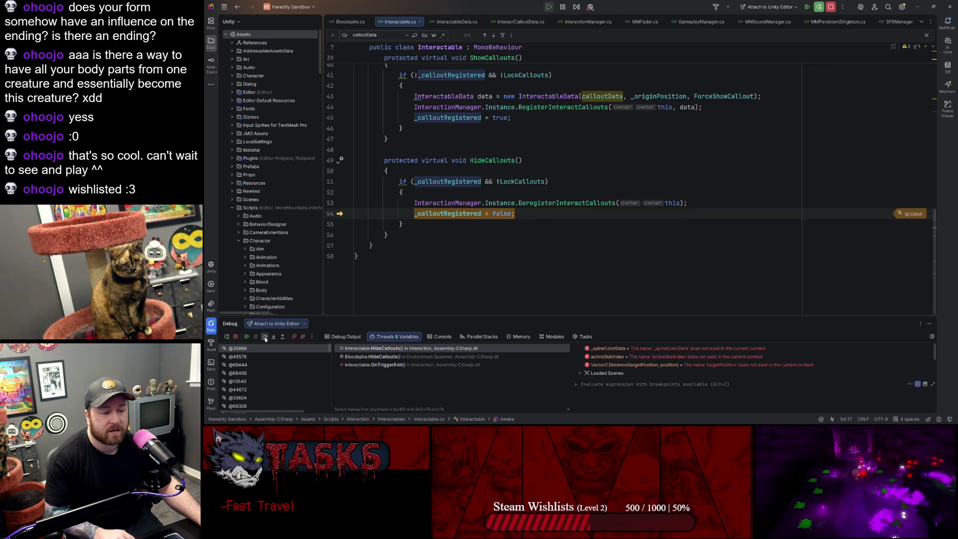
click(265, 338)
click(265, 338)
click(265, 338)
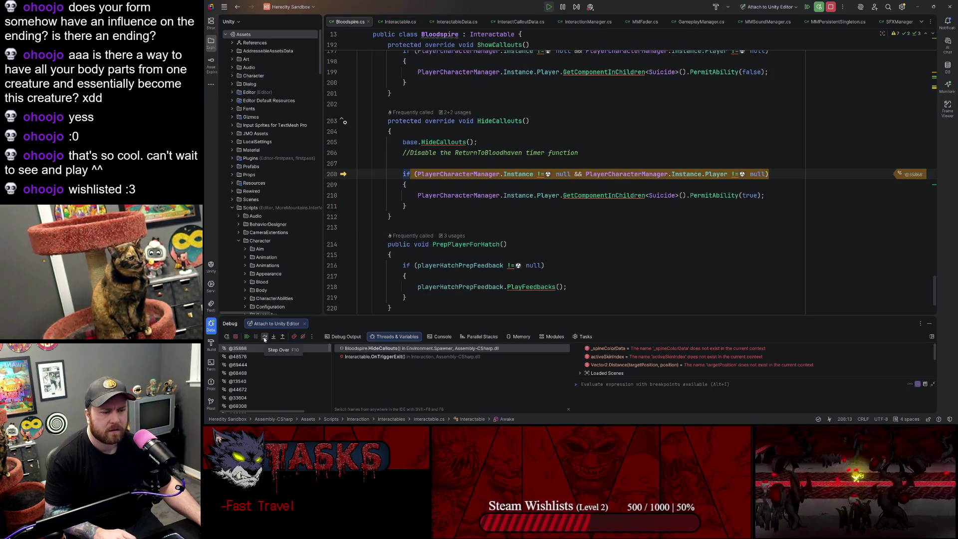
click(265, 338)
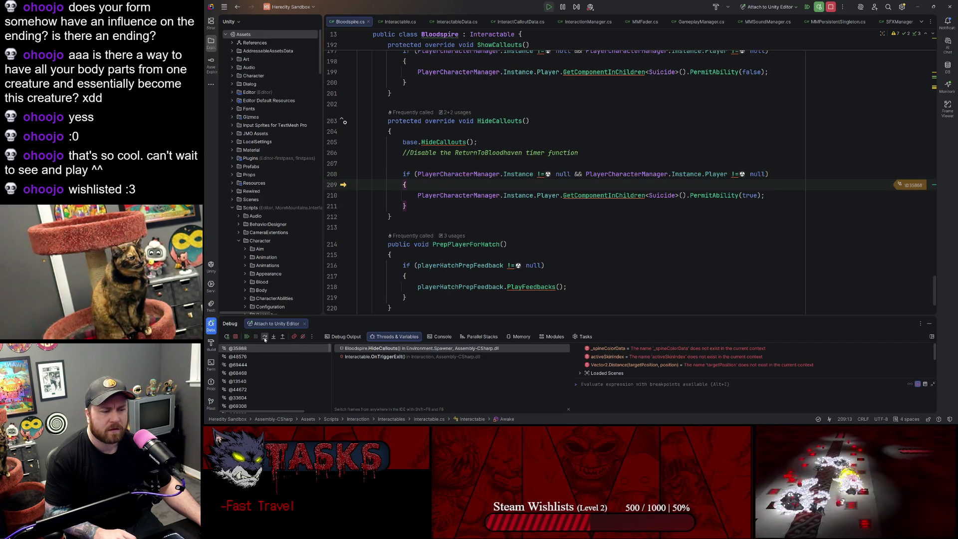
Step: Breakpoint base.ShowCallouts() at line 194, step over to line 211, and resume the game
scroll(564, 180, up, 5)
scroll(564, 180, down, 3)
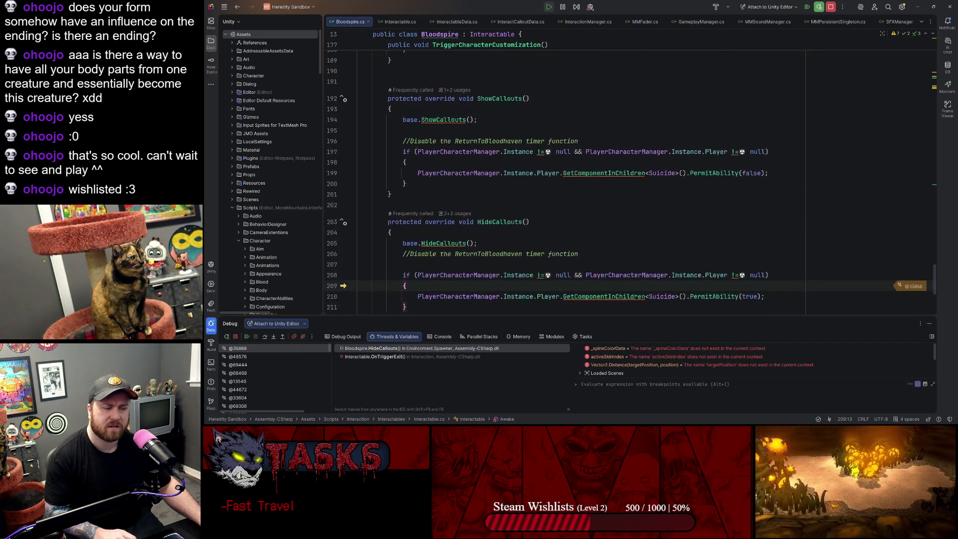
scroll(564, 180, down, 3)
scroll(564, 179, up, 4)
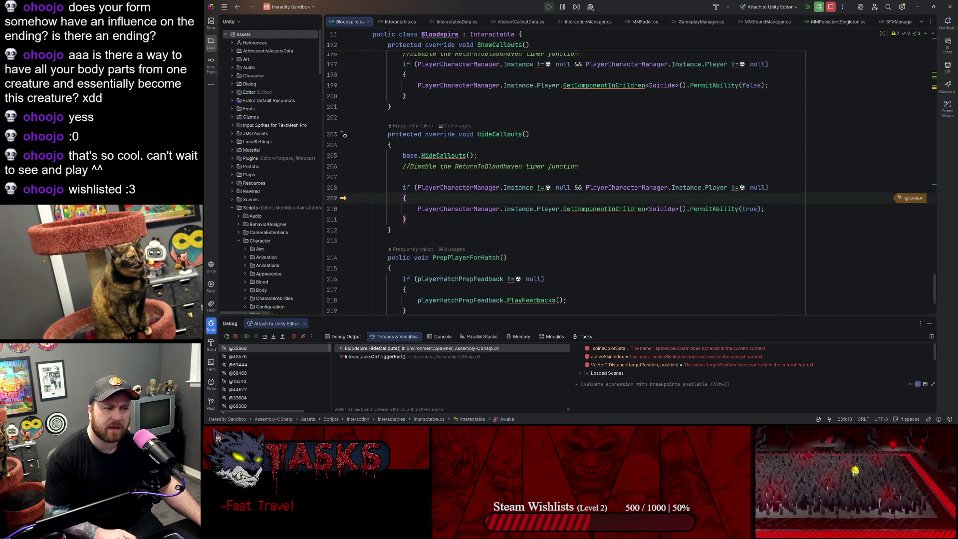
click(331, 149)
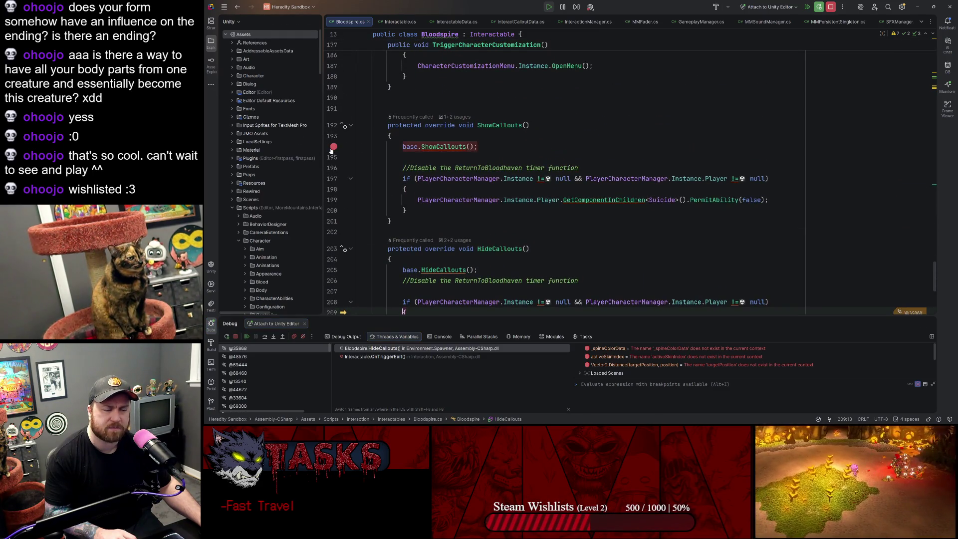
scroll(331, 149, down, 5)
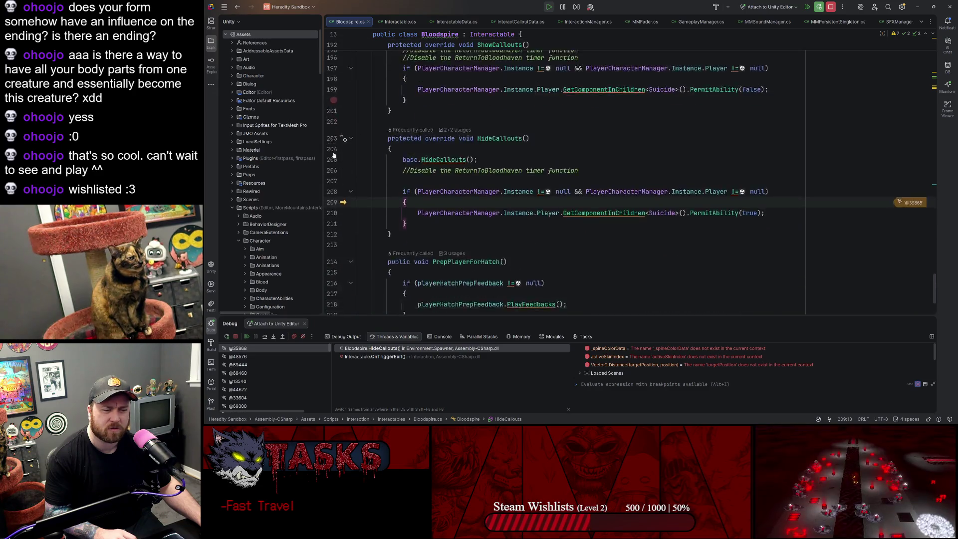
click(268, 338)
click(266, 337)
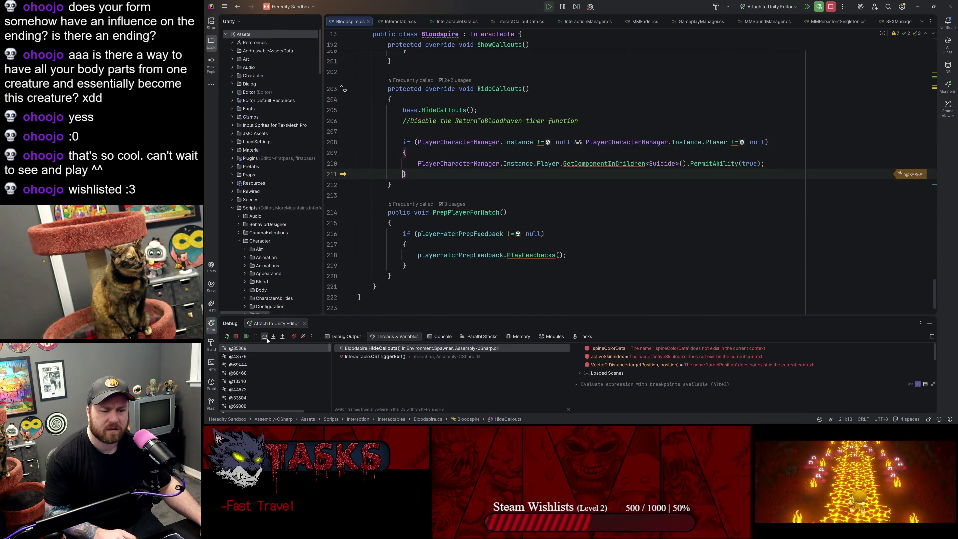
click(247, 337)
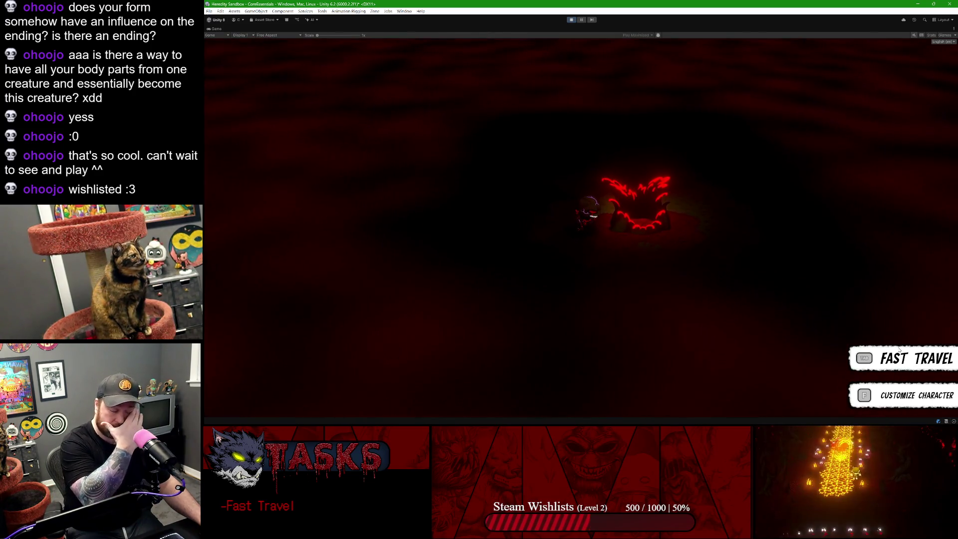
Step: Trigger the ShowCallouts breakpoint from the Unity game, step over it once, resume, and return to Rider
mouse_move(529, 421)
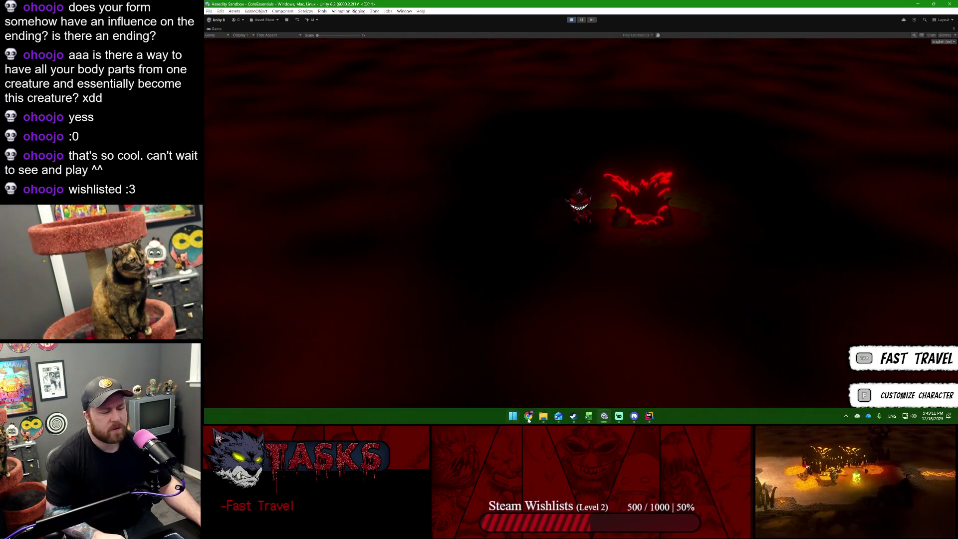
click(649, 416)
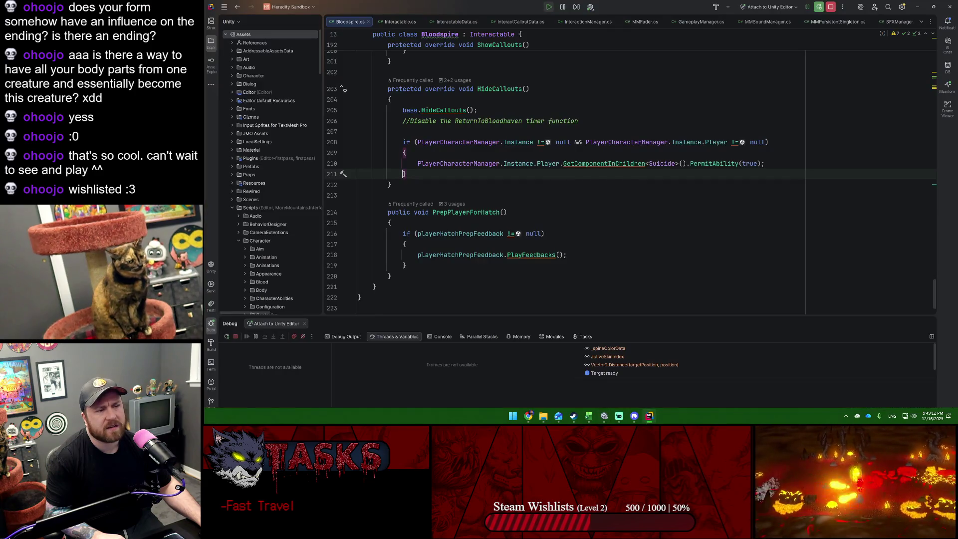
click(919, 6)
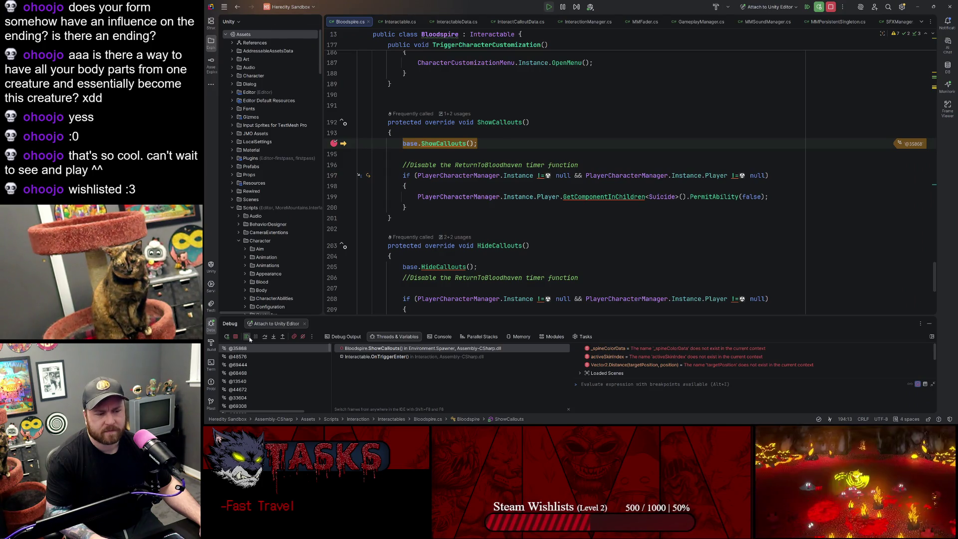
click(264, 337)
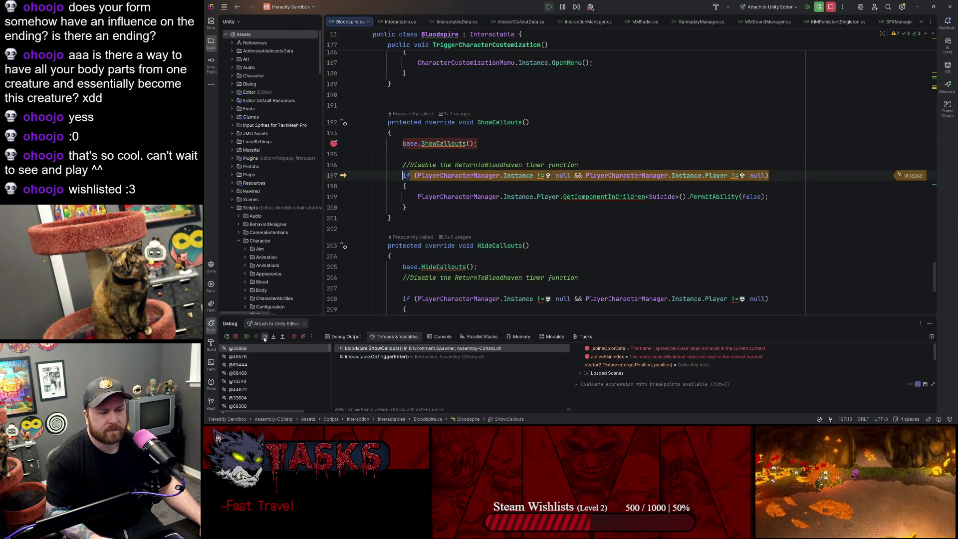
click(247, 338)
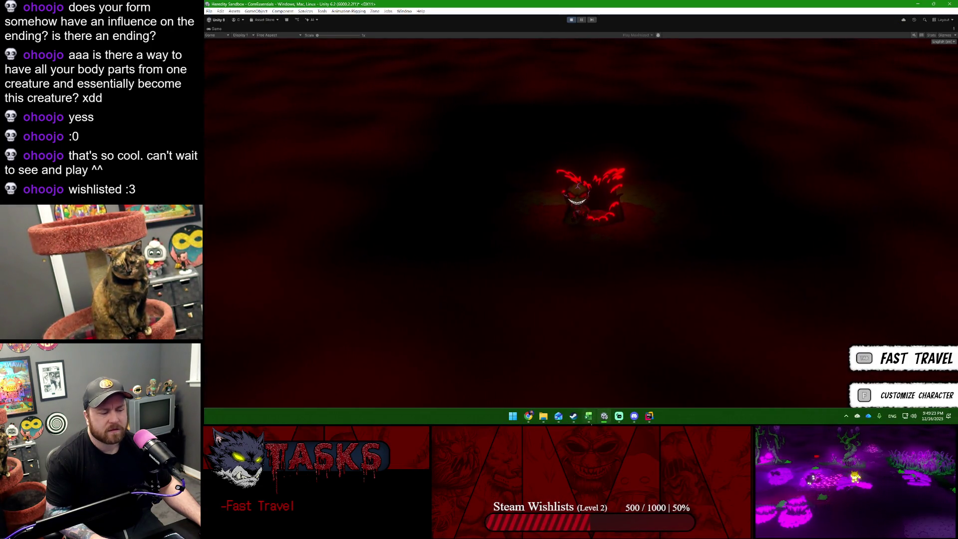
click(649, 417)
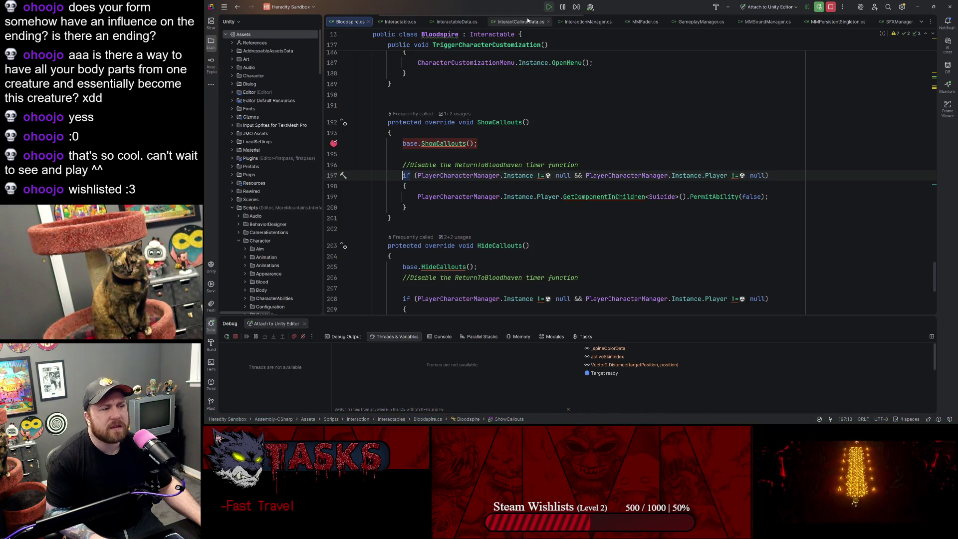
Step: Open InteractionManager.cs and jump to the InteractCalloutUI class declaration
click(609, 24)
scroll(629, 185, up, 20)
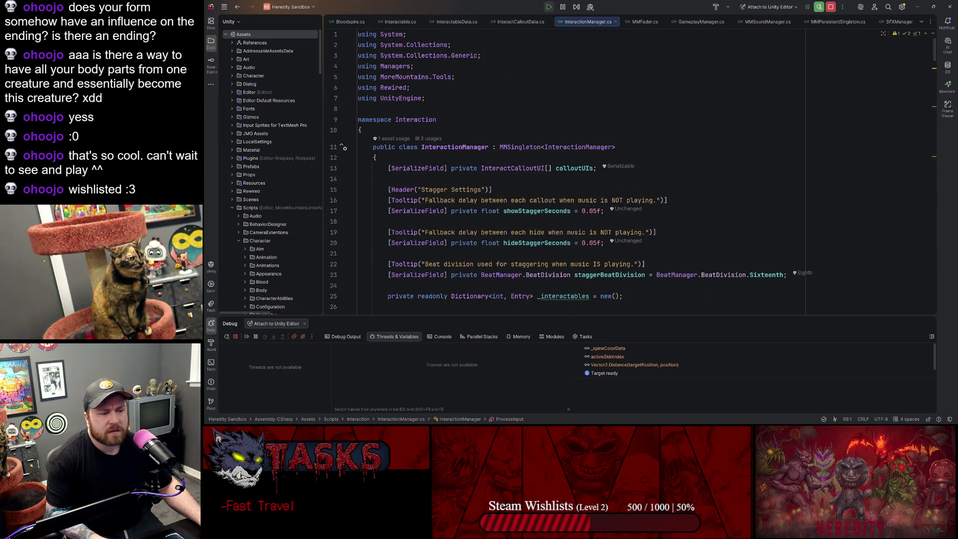
scroll(629, 185, down, 2)
click(509, 104)
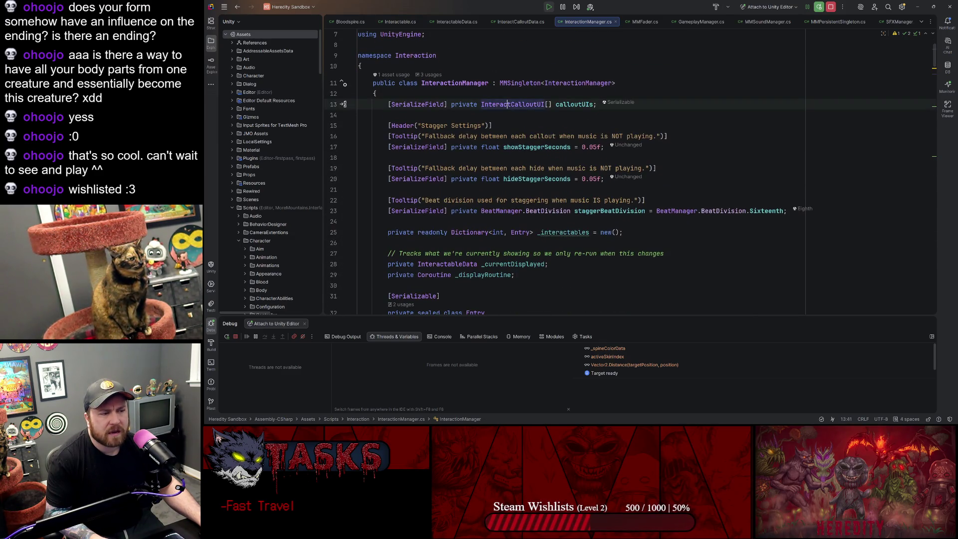
ctrl+click(494, 106)
scroll(505, 199, down, 5)
scroll(505, 199, down, 10)
scroll(505, 200, down, 4)
Step: Visit the Hide(true) call in InteractionManager's Start from Hide's '4 usages' list
click(455, 111)
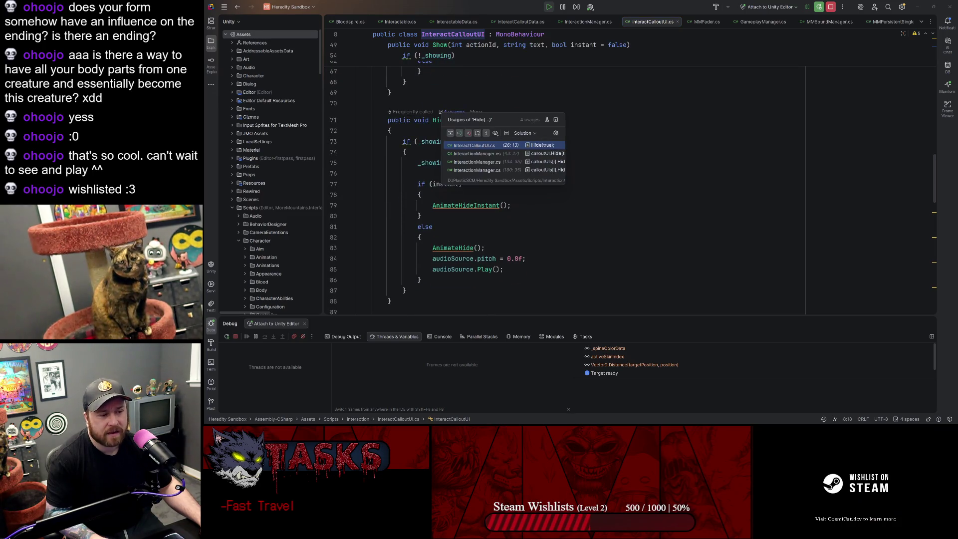
click(473, 145)
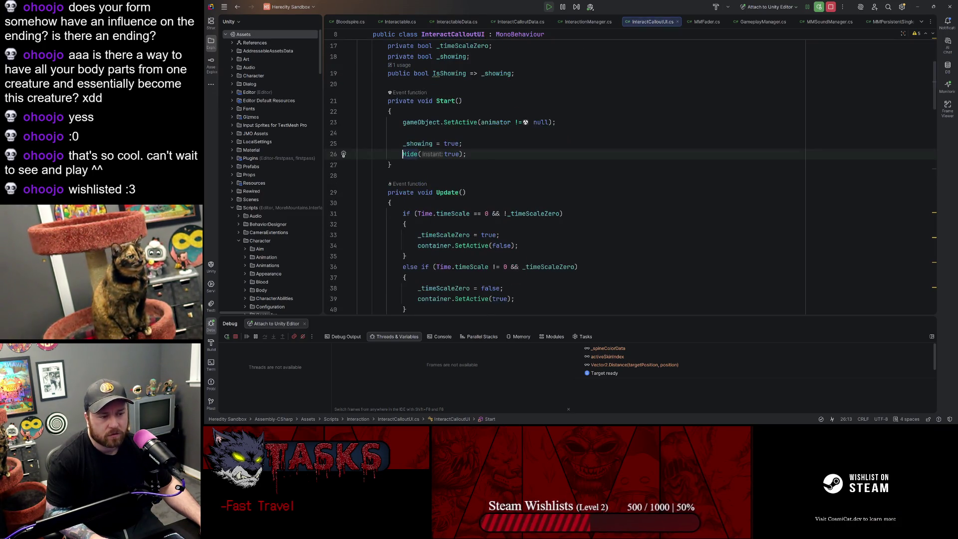
key(ctrl+minus)
click(499, 135)
scroll(425, 194, down, 3)
ctrl+click(419, 191)
click(454, 128)
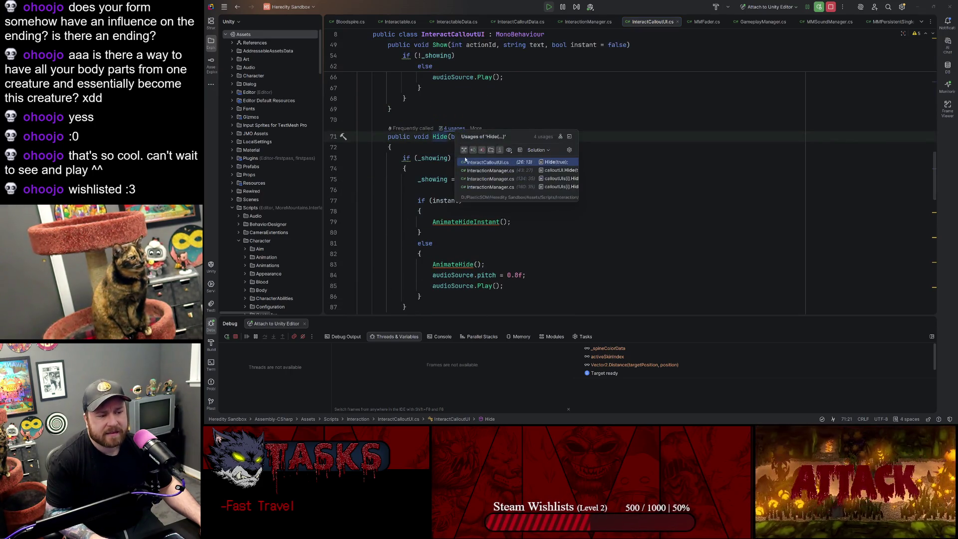
click(484, 171)
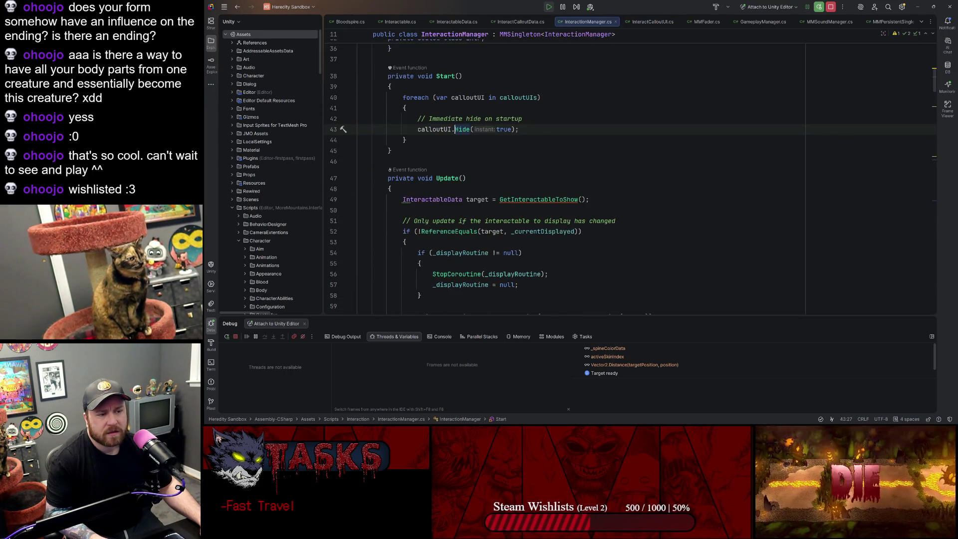
key(F12)
Step: Open the calloutUIs[i].Hide() usage at line 134
click(448, 131)
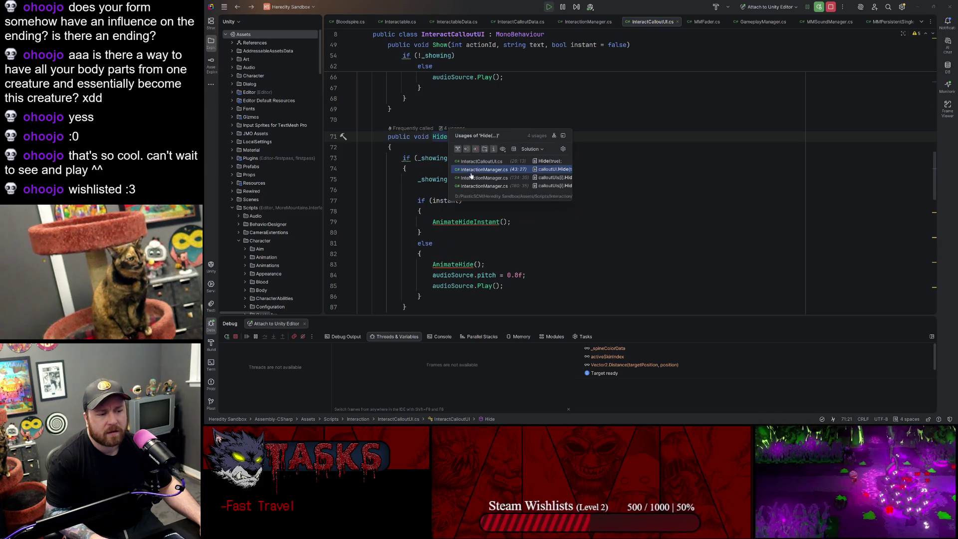
click(484, 175)
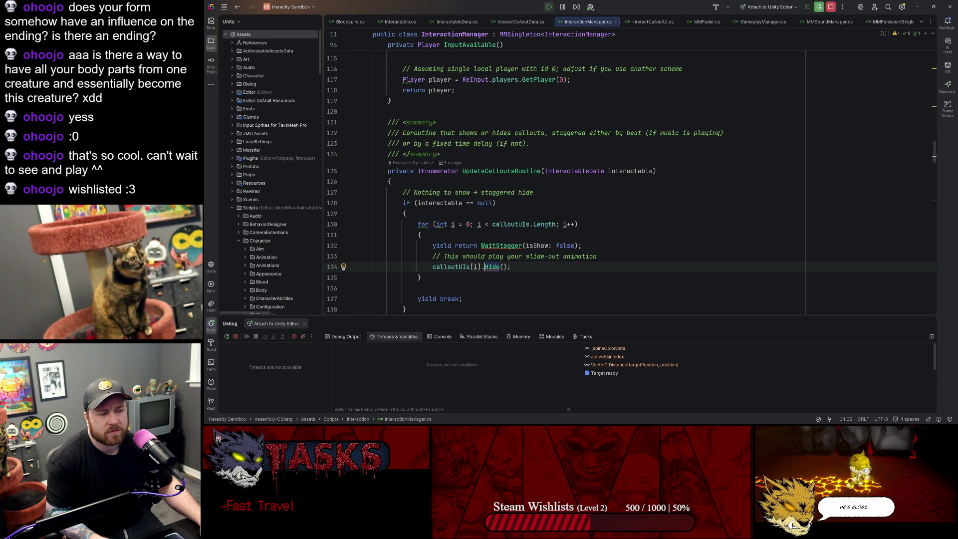
scroll(630, 181, down, 1)
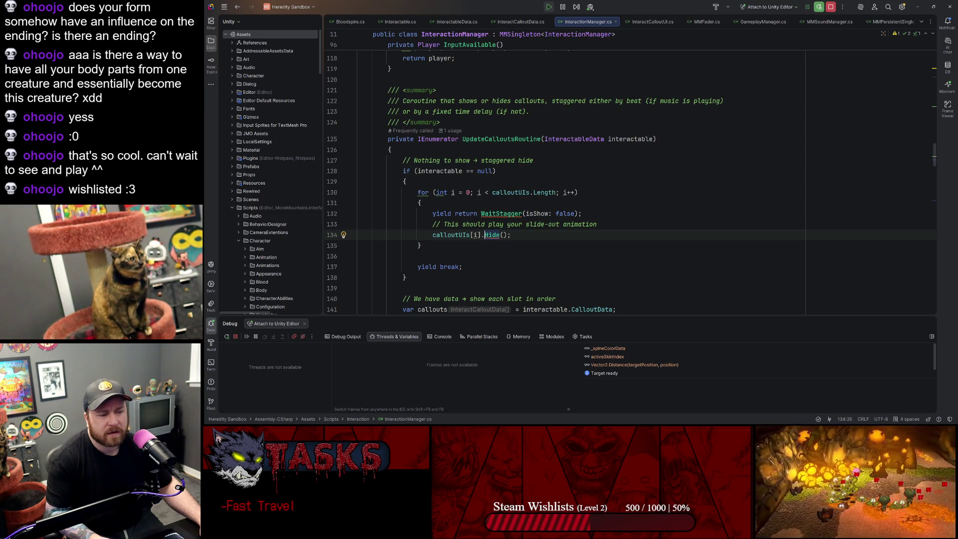
Step: Open the last Hide() usage at line 180, then trace where Update starts UpdateCalloutsRoutine
ctrl+click(492, 235)
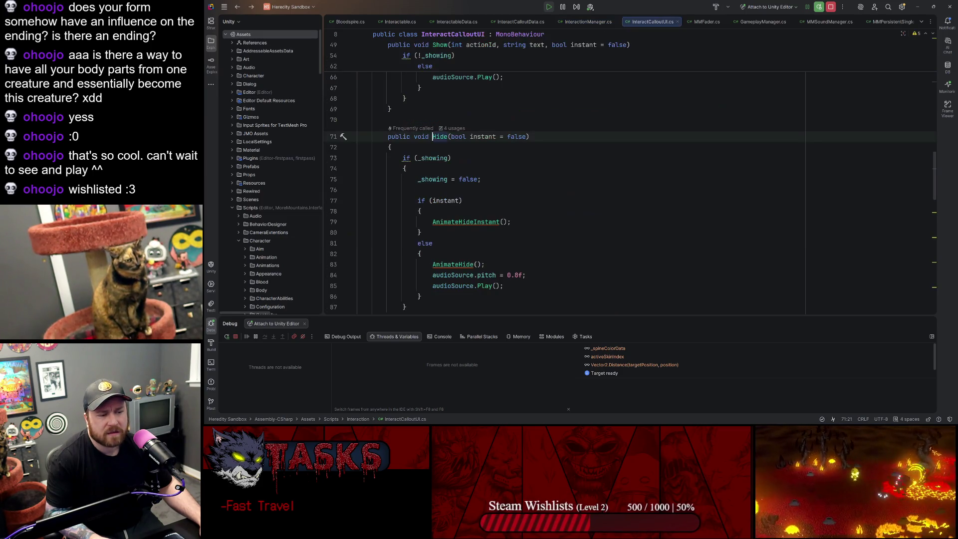
click(455, 129)
key(Down)
key(Down)
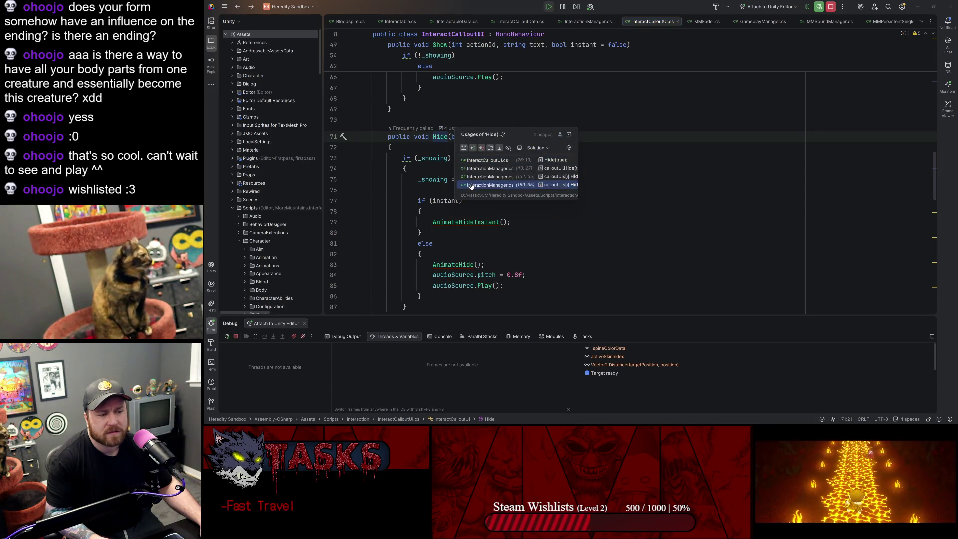
key(Return)
scroll(629, 182, up, 10)
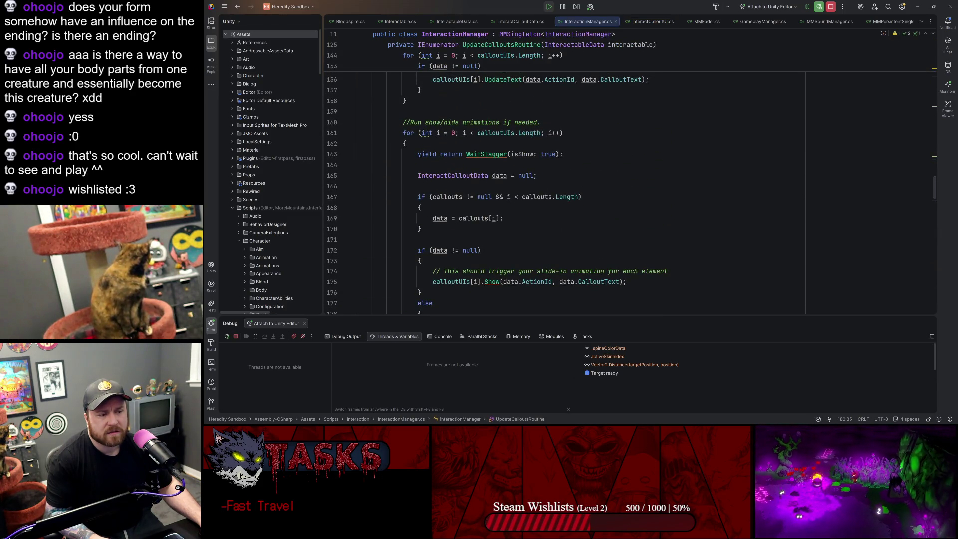
scroll(629, 182, up, 5)
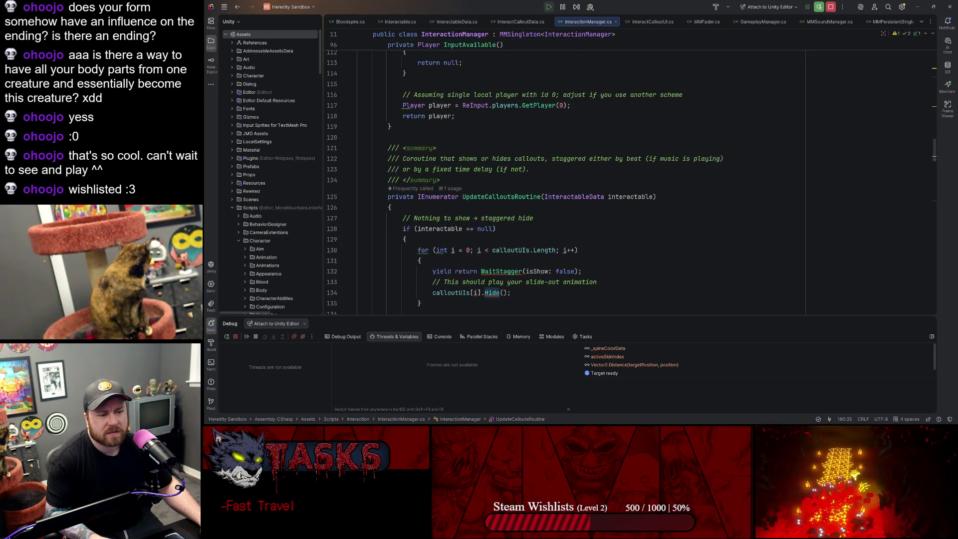
scroll(629, 182, down, 4)
scroll(629, 182, up, 2)
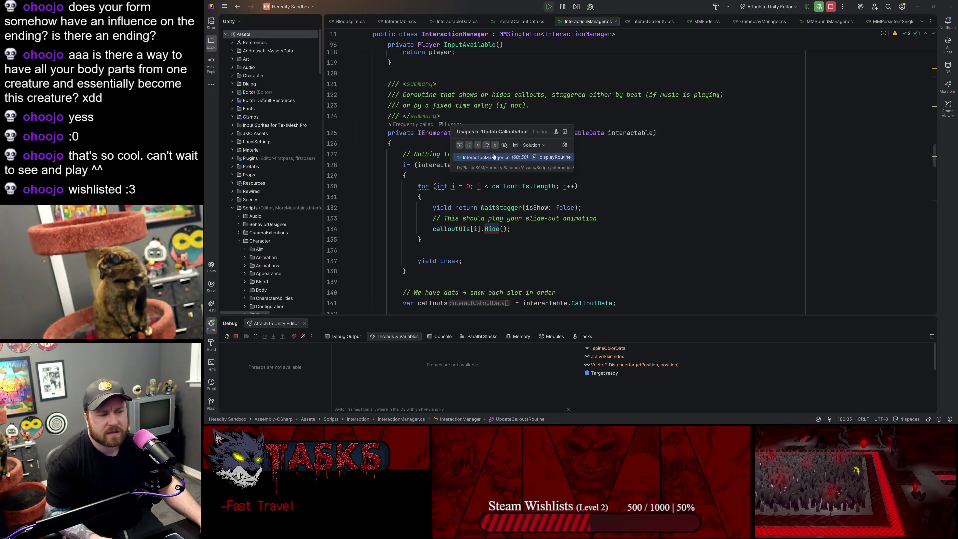
click(452, 124)
scroll(629, 183, up, 5)
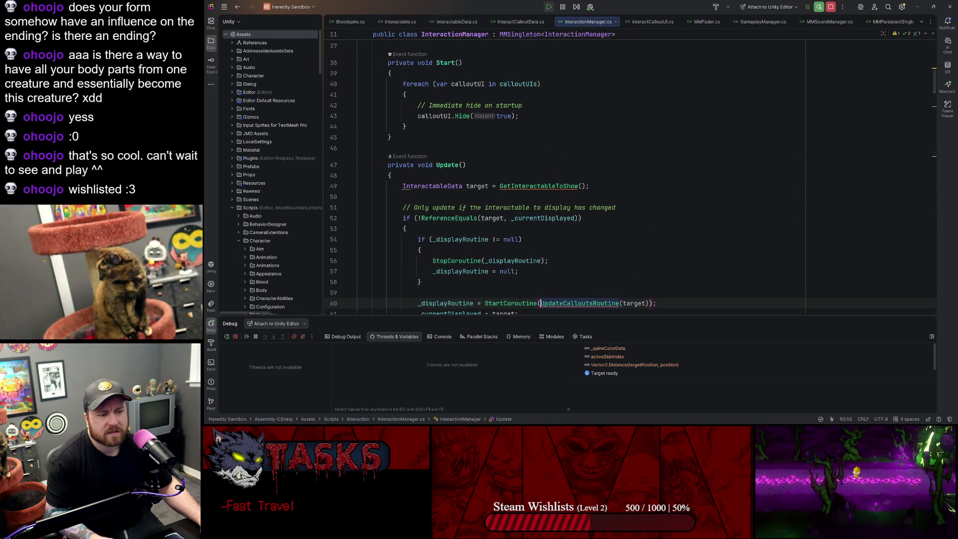
scroll(629, 183, down, 1)
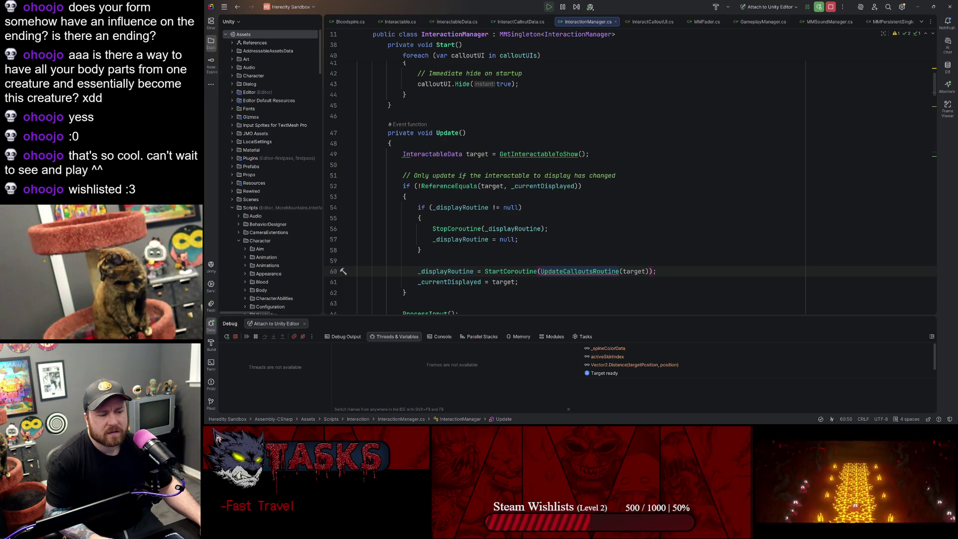
scroll(629, 182, down, 3)
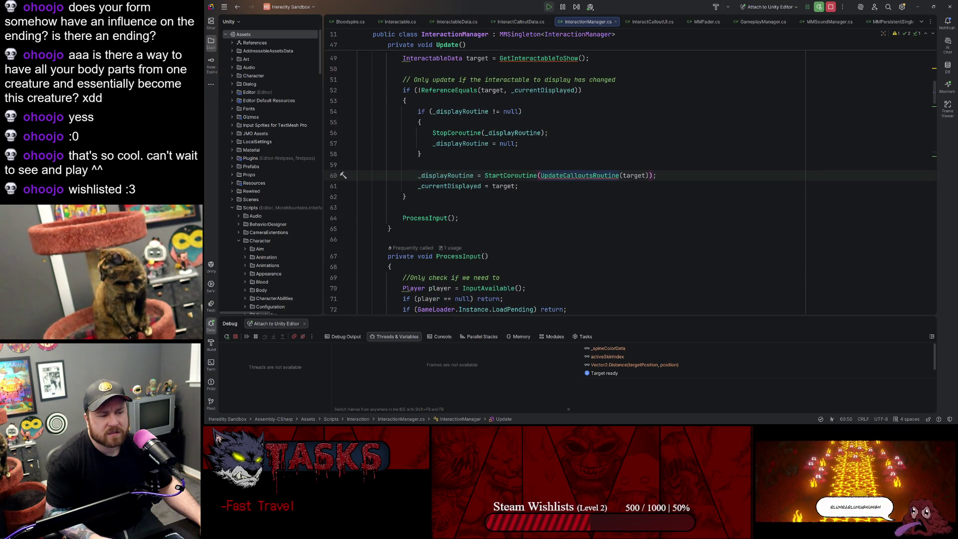
click(451, 175)
ctrl+click(582, 178)
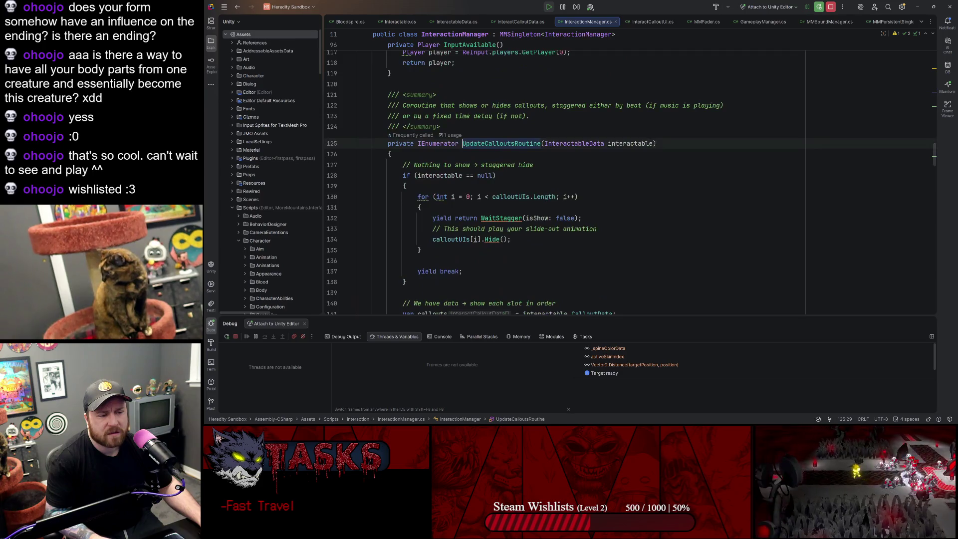
scroll(582, 178, down, 3)
scroll(628, 174, down, 3)
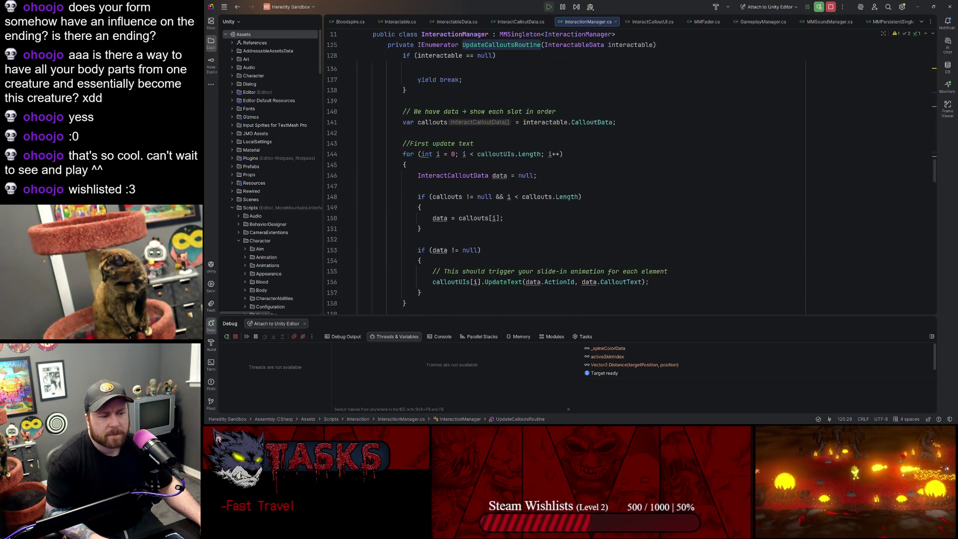
scroll(629, 179, down, 2)
scroll(564, 180, down, 6)
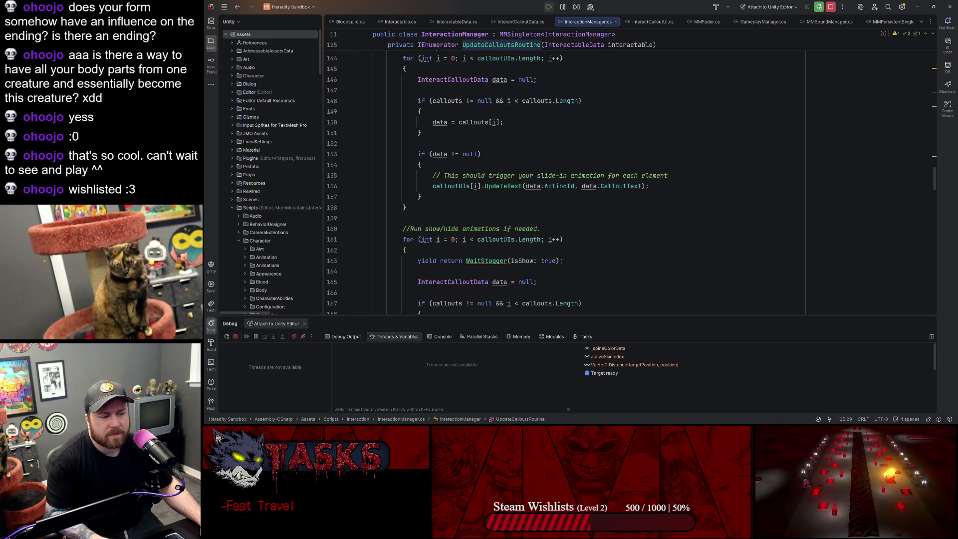
scroll(564, 180, down, 1)
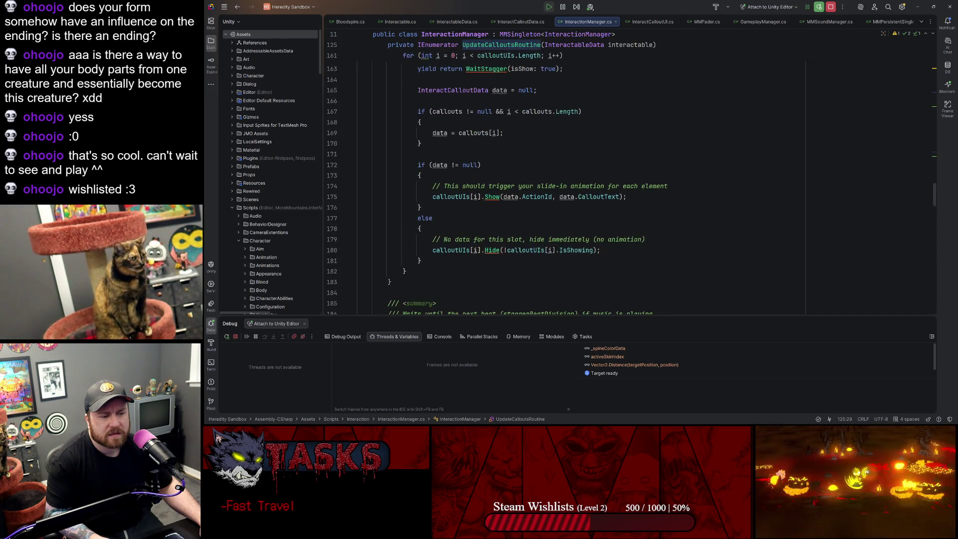
click(445, 165)
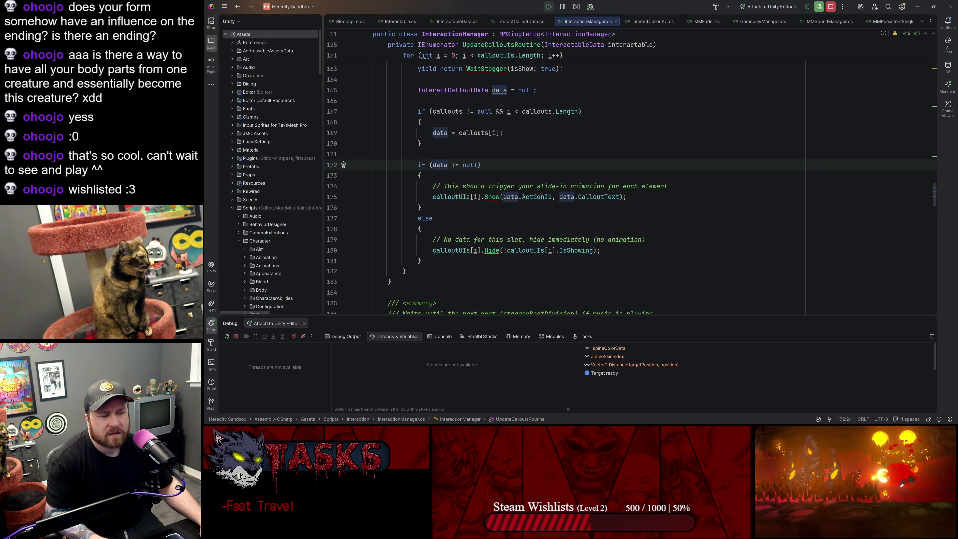
key(End)
click(582, 111)
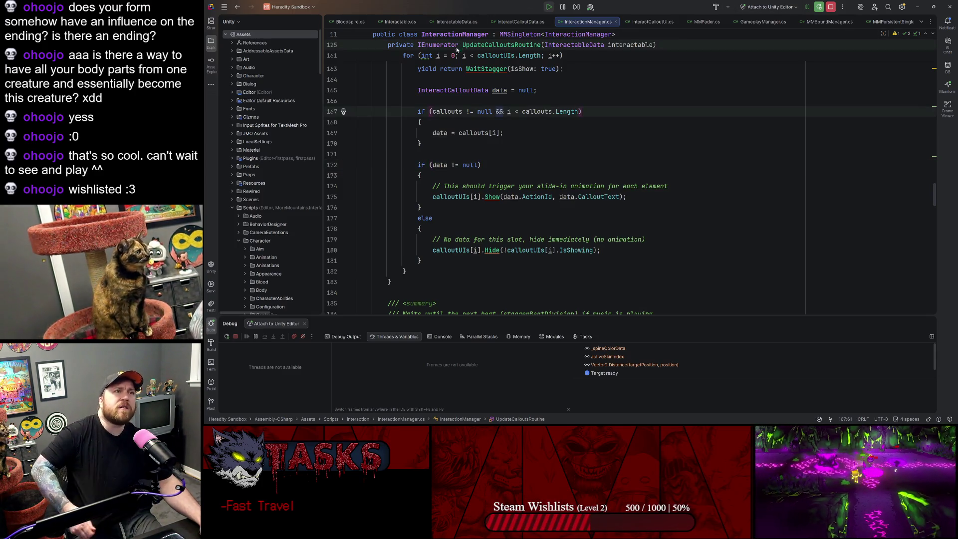
scroll(564, 190, up, 2)
scroll(564, 190, up, 6)
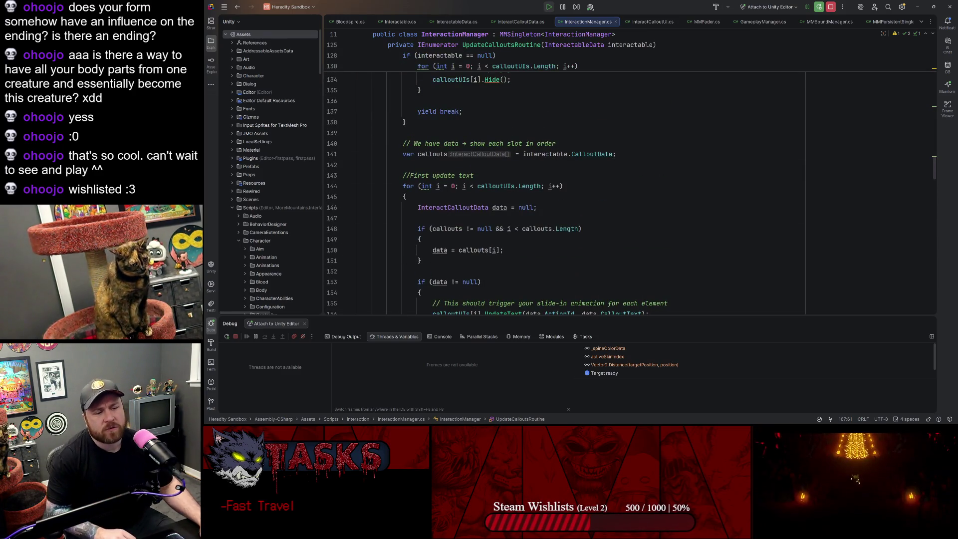
scroll(564, 190, up, 5)
scroll(564, 190, up, 15)
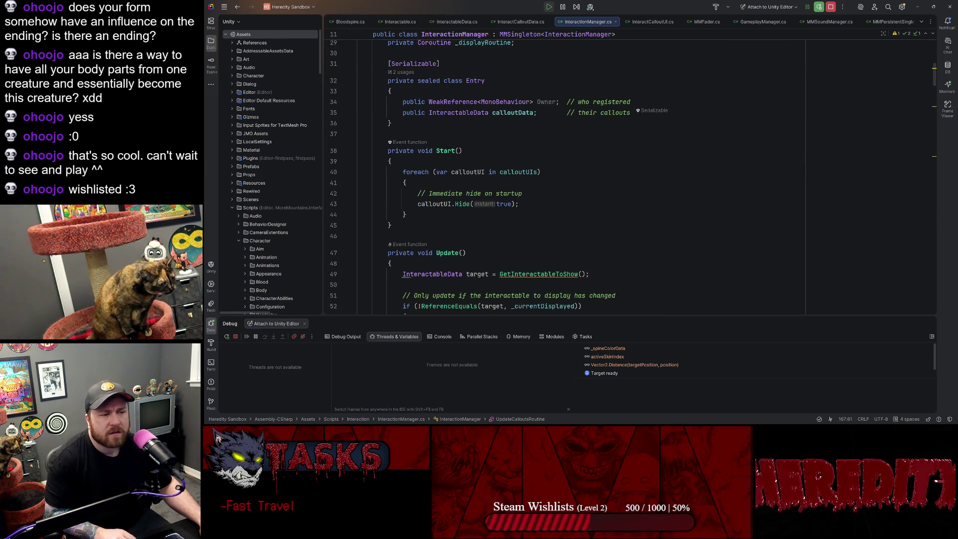
scroll(564, 190, down, 2)
scroll(563, 190, up, 2)
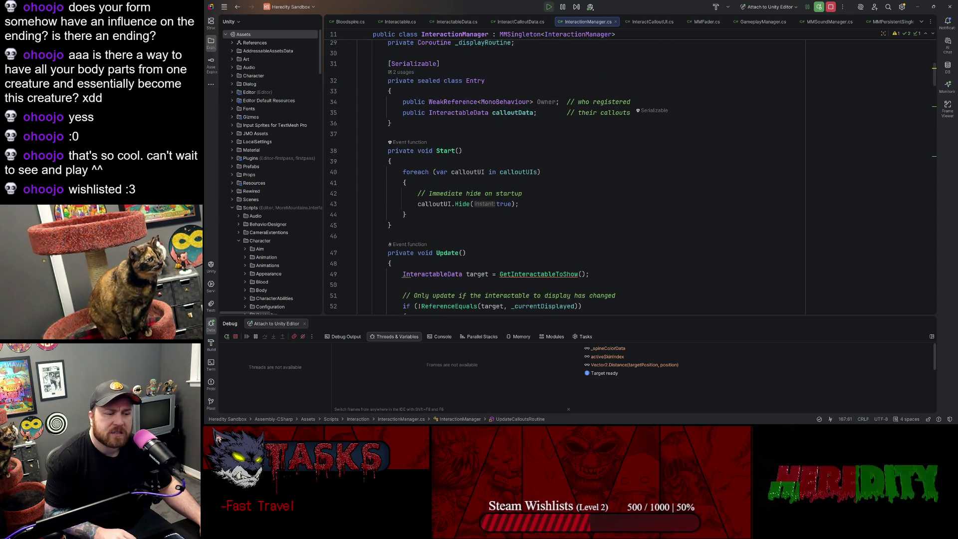
scroll(564, 190, down, 3)
key(Down)
key(Down)
key(Down)
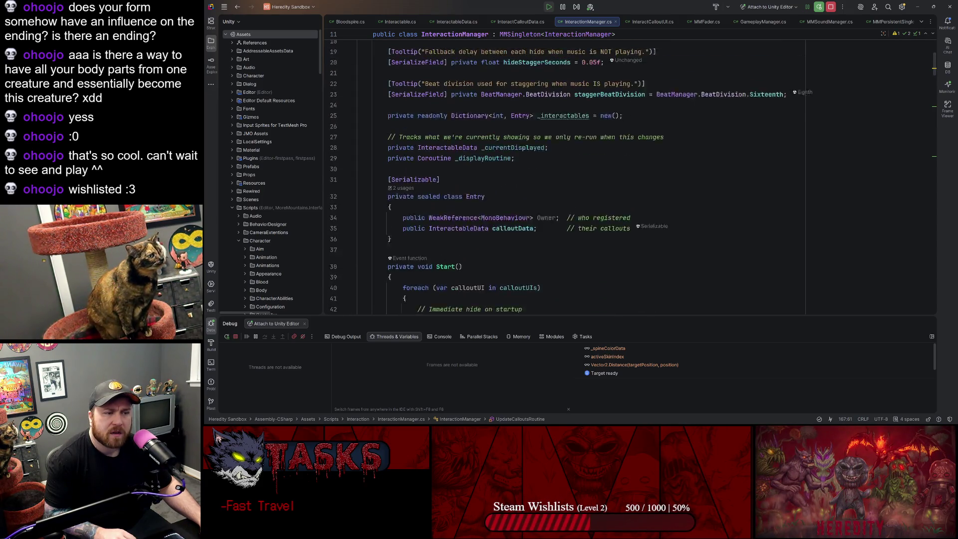
click(463, 197)
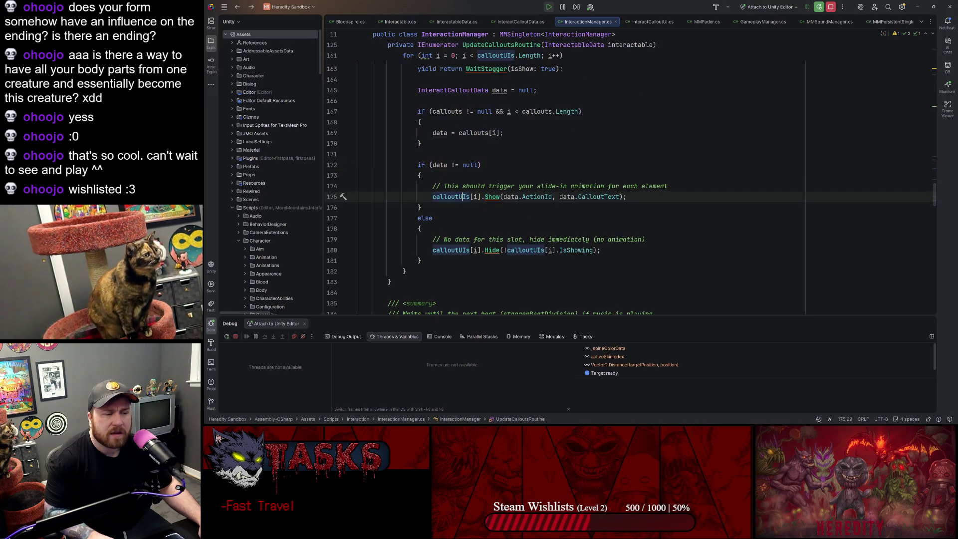
Step: Examine the data, InteractCalloutData, callouts and interactable references and their usages
click(447, 165)
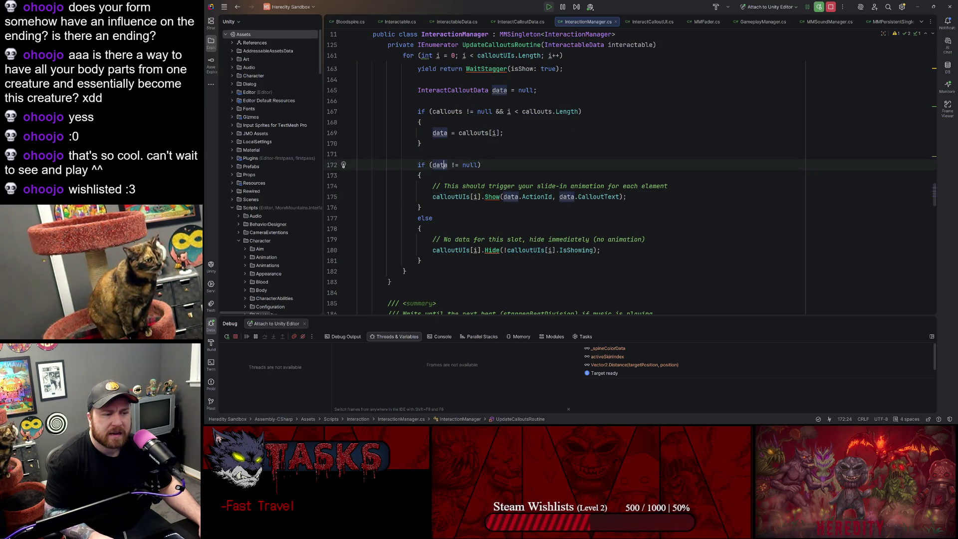
scroll(447, 165, up, 2)
double_click(453, 154)
scroll(564, 189, up, 2)
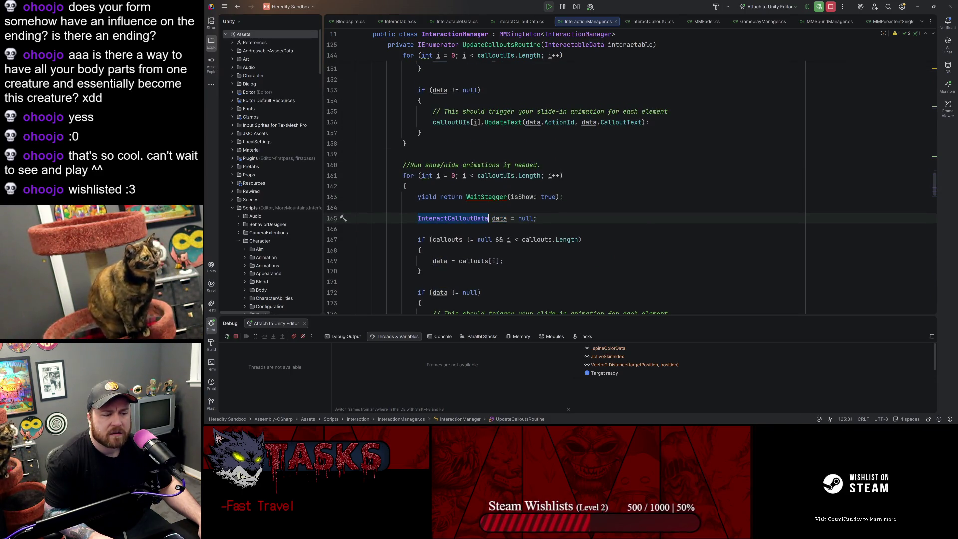
double_click(500, 219)
scroll(631, 189, down, 2)
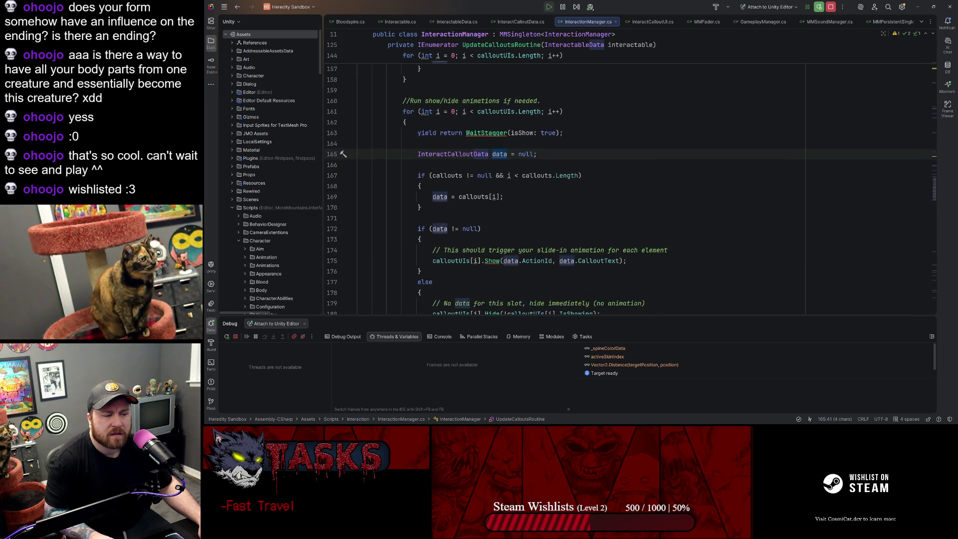
click(473, 197)
ctrl+click(473, 197)
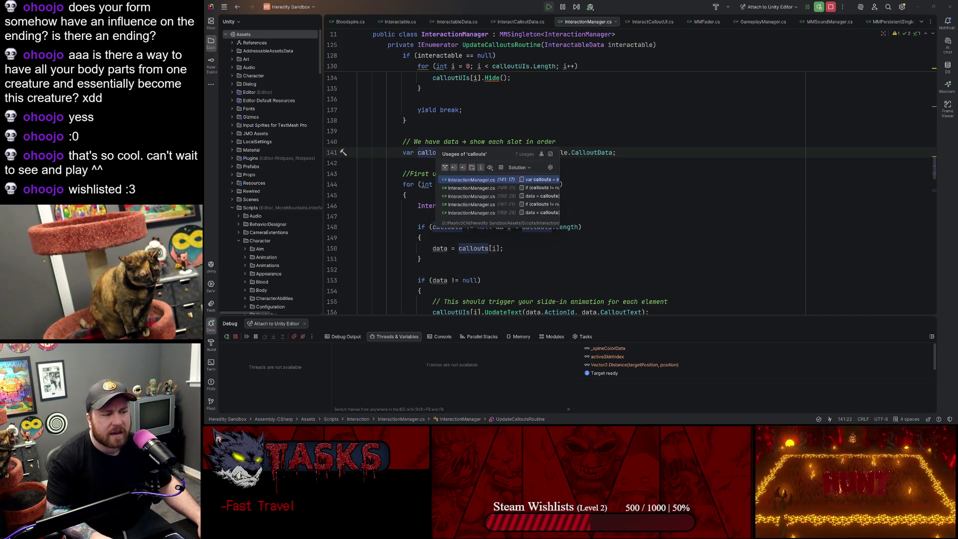
click(589, 142)
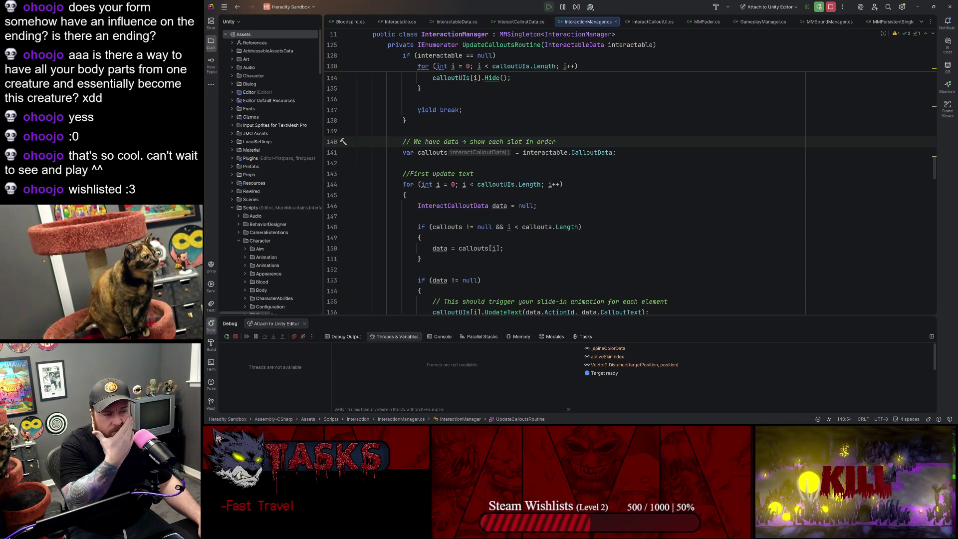
click(566, 152)
click(519, 152)
scroll(629, 175, up, 5)
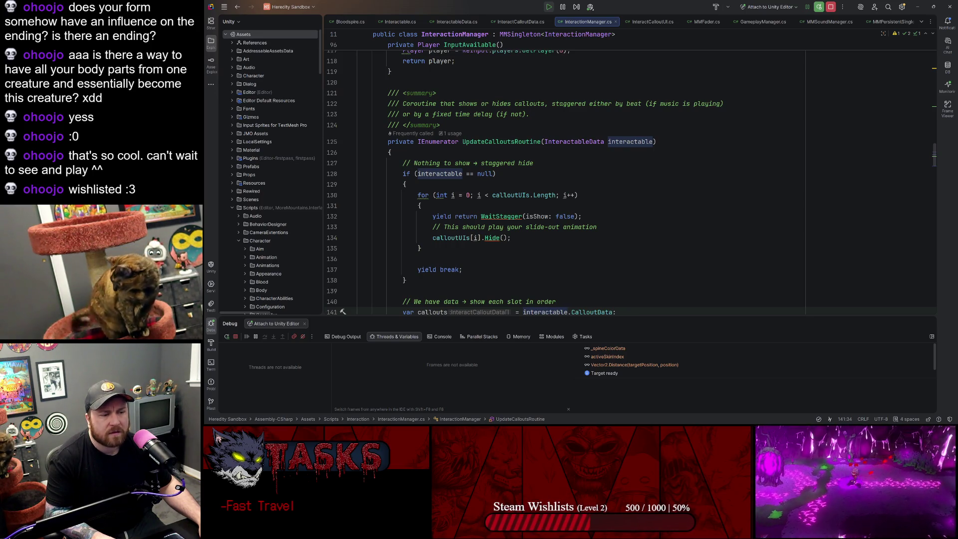
Step: Go to the UpdateCalloutsRoutine(target) call in Update and add a breakpoint on line 60
click(499, 142)
ctrl+click(499, 141)
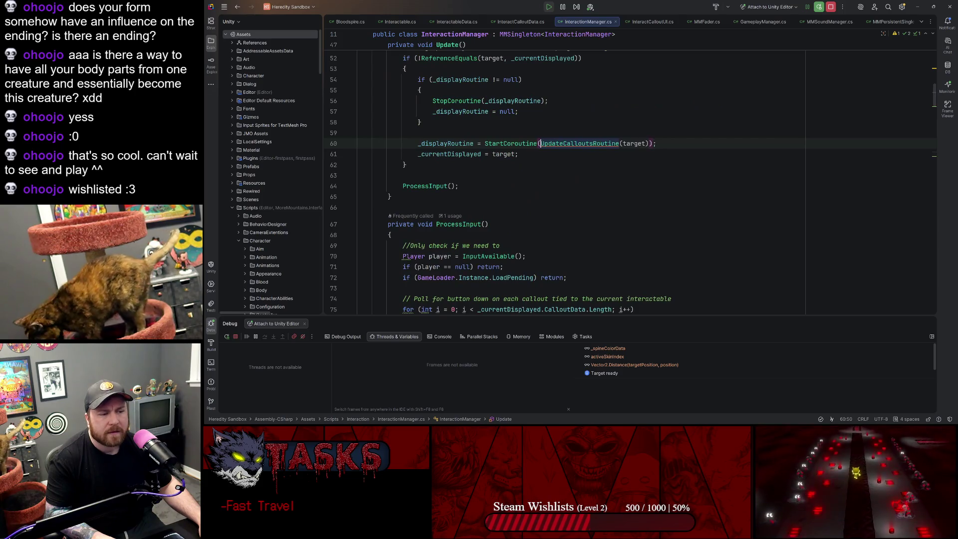
click(628, 143)
scroll(627, 143, up, 2)
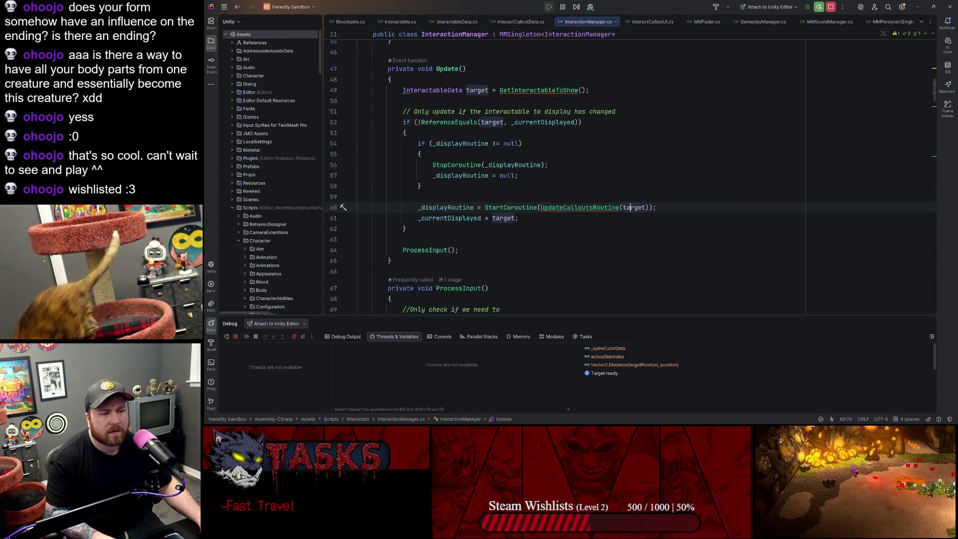
click(342, 208)
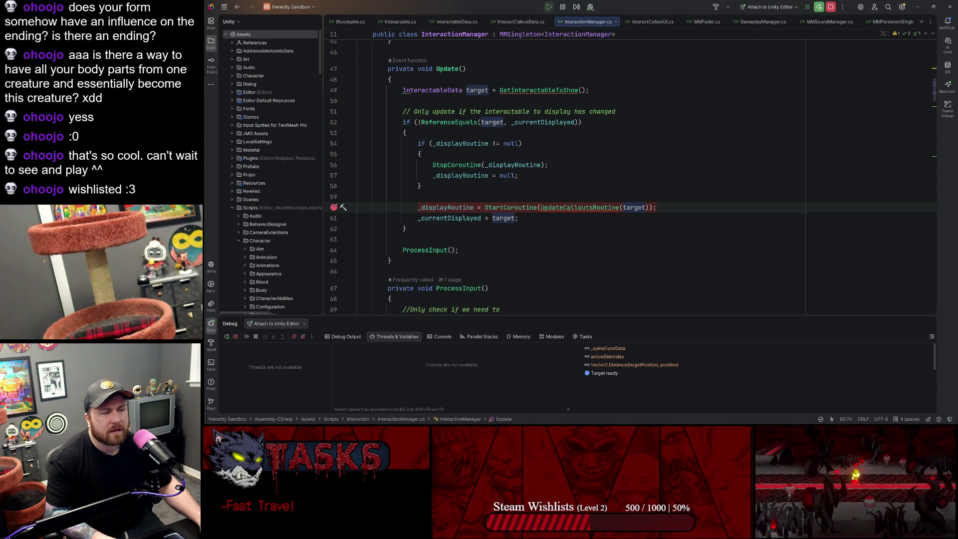
Step: Read through Update around the GetInteractableToShow call, checking _currentDisplayed and target usages
click(534, 89)
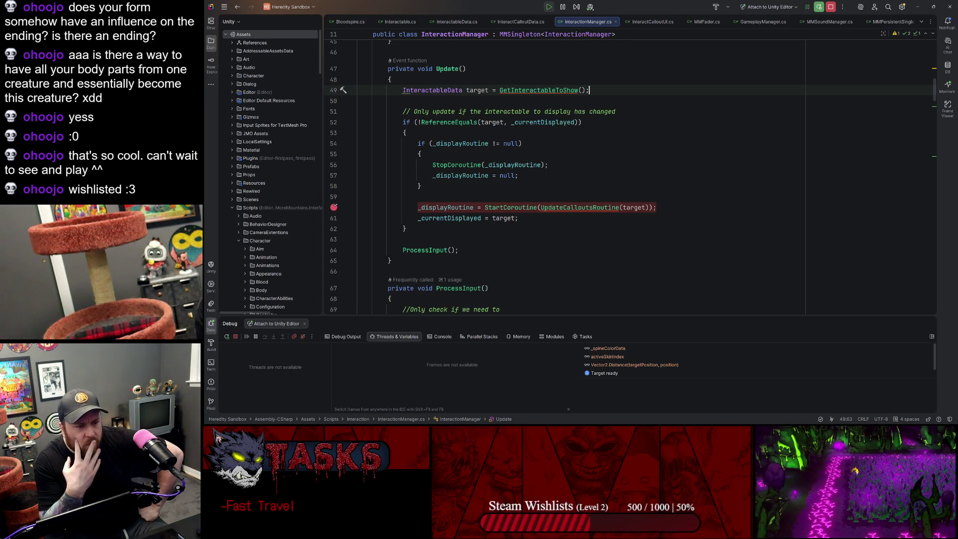
scroll(564, 174, down, 5)
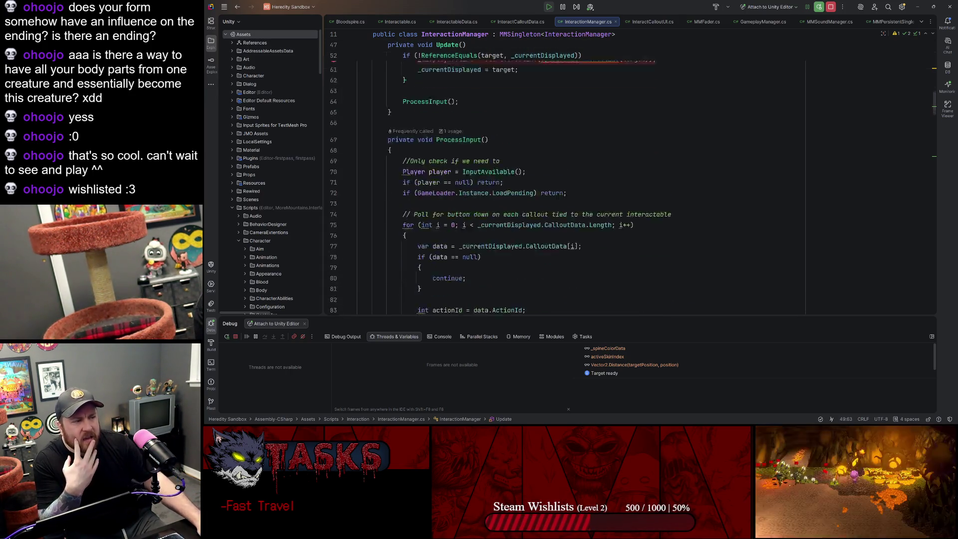
scroll(564, 175, up, 4)
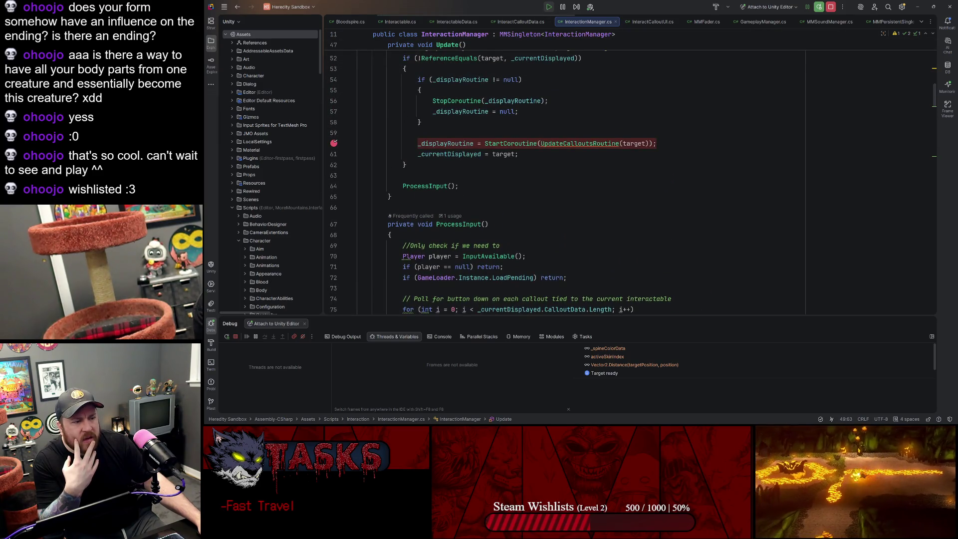
scroll(564, 175, up, 3)
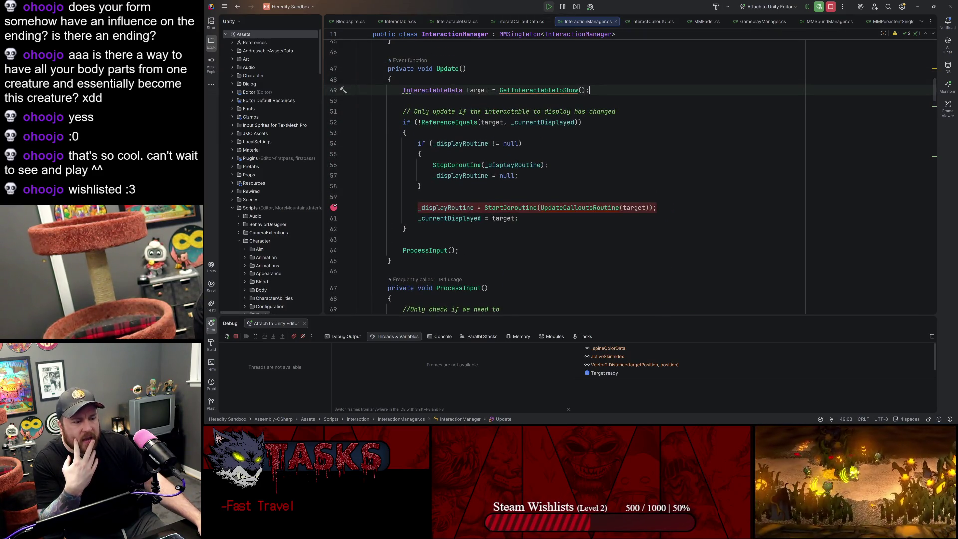
scroll(564, 175, down, 14)
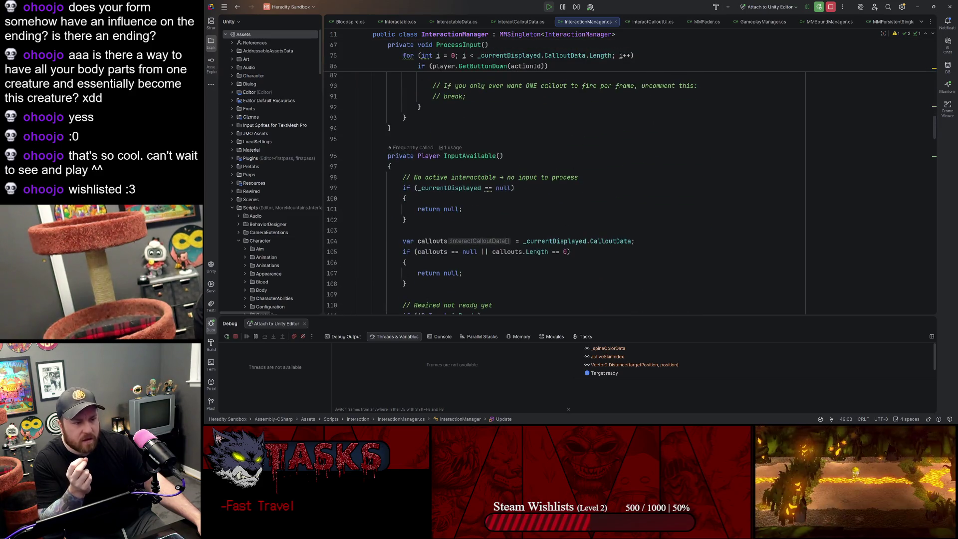
scroll(564, 175, up, 9)
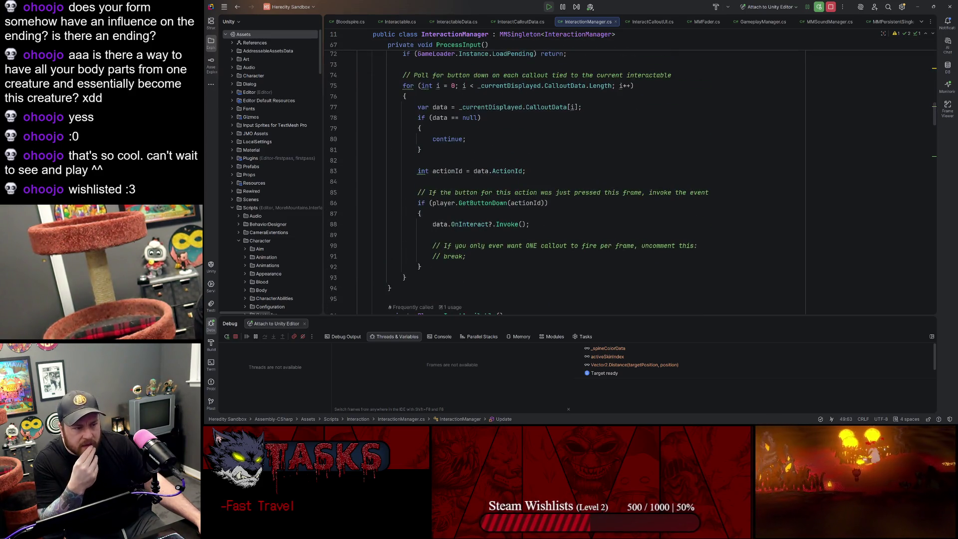
scroll(632, 181, up, 1)
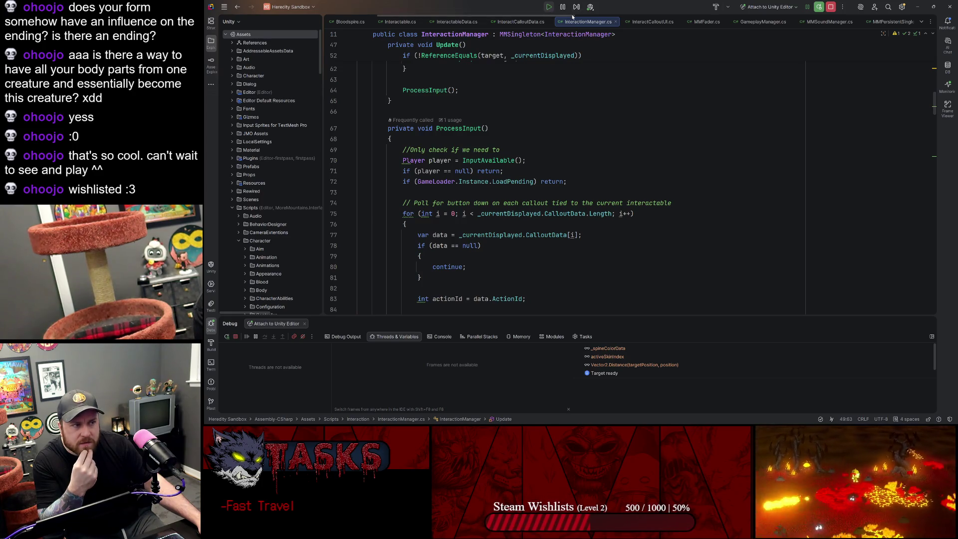
scroll(577, 44, down, 3)
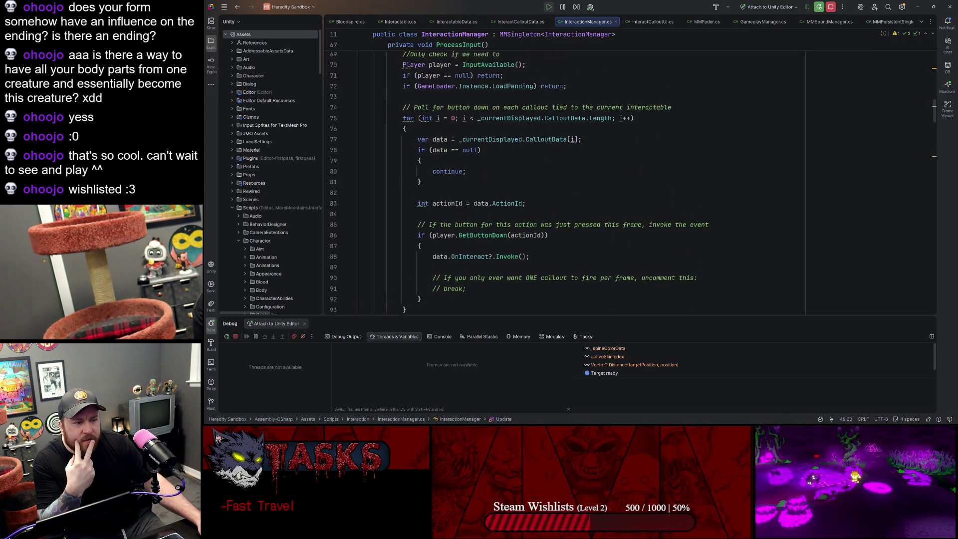
scroll(519, 175, down, 15)
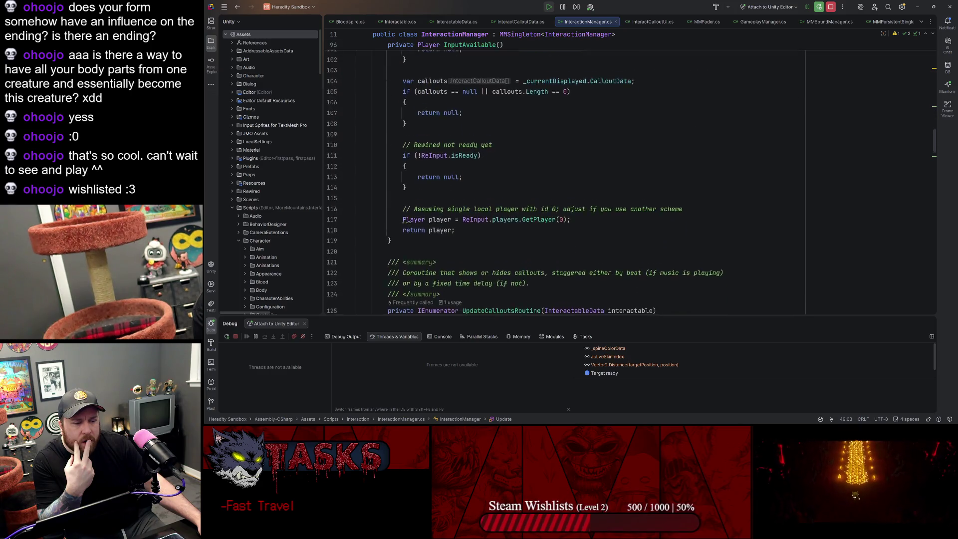
scroll(524, 174, up, 15)
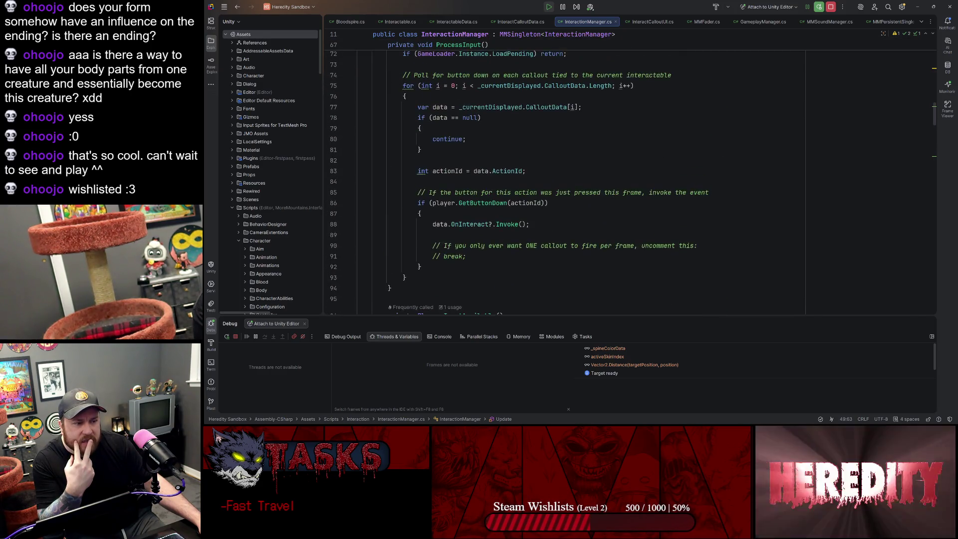
scroll(524, 175, up, 5)
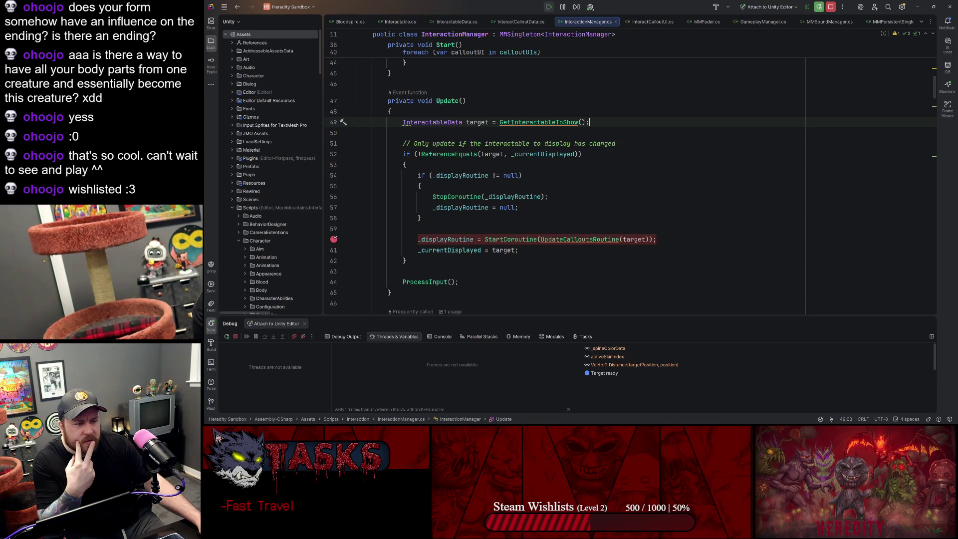
click(561, 153)
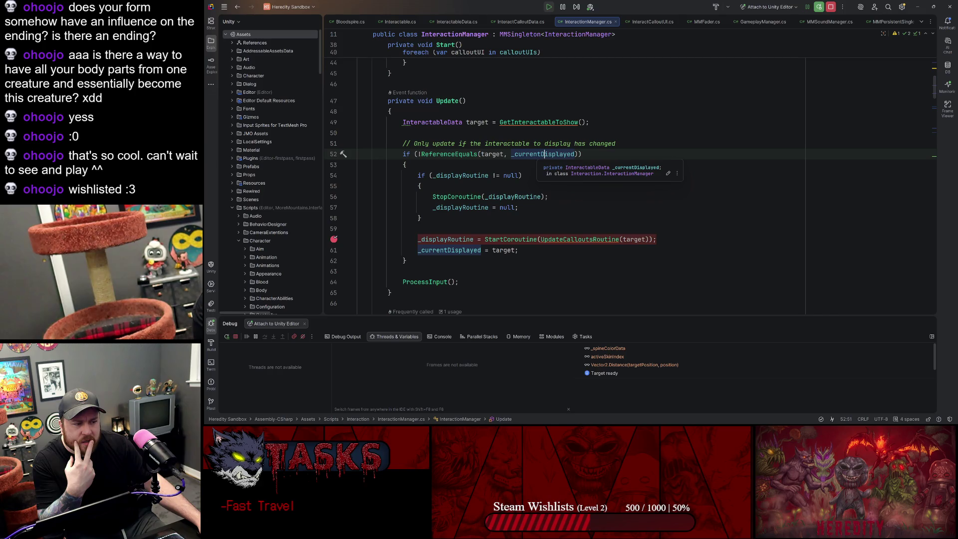
click(496, 154)
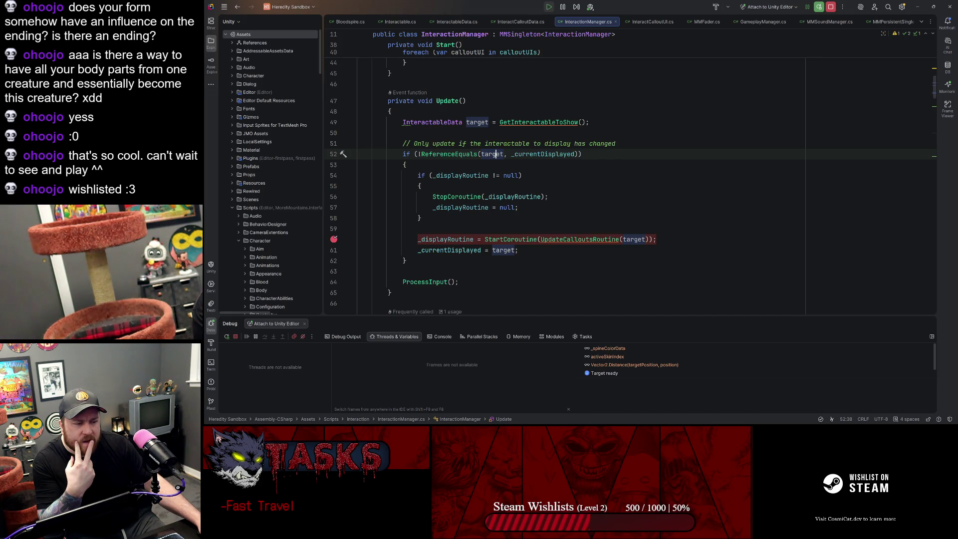
Step: View the GetInteractableToShow declaration and the decompiled StartCoroutine source, returning to Update each time
click(549, 123)
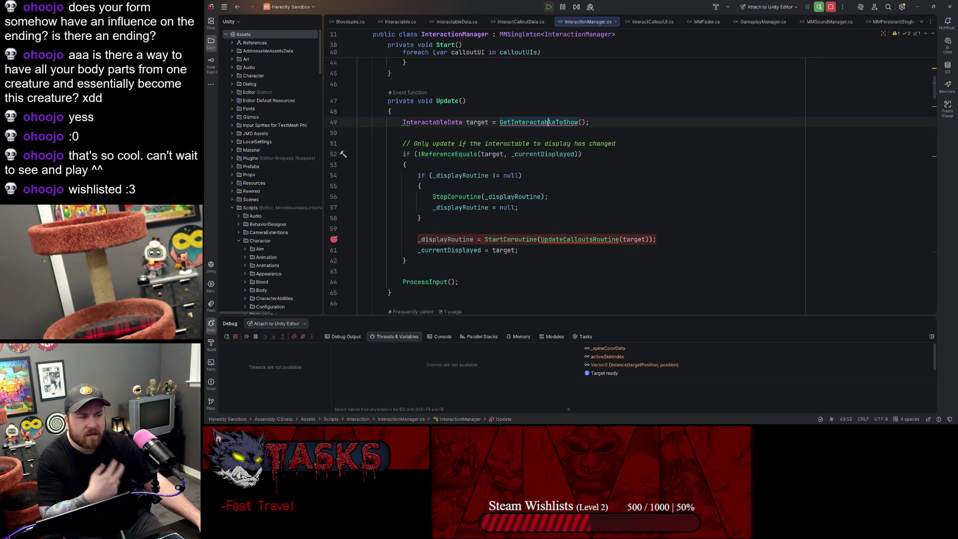
ctrl+click(549, 123)
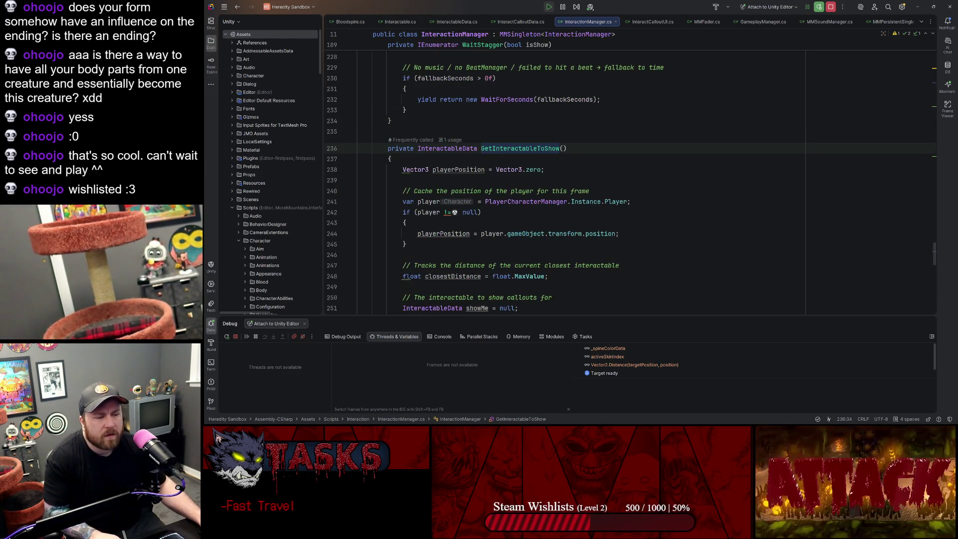
scroll(631, 175, down, 2)
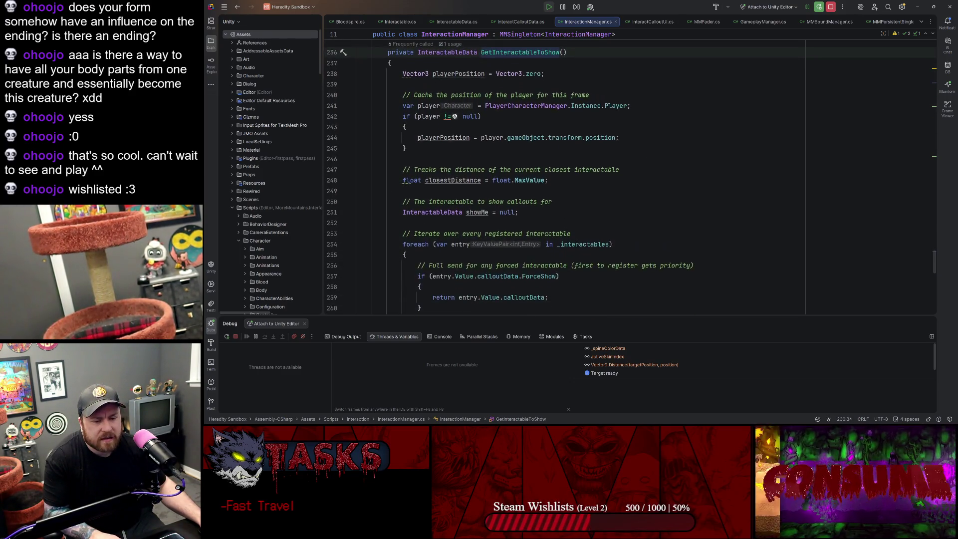
key(ctrl+alt+Left)
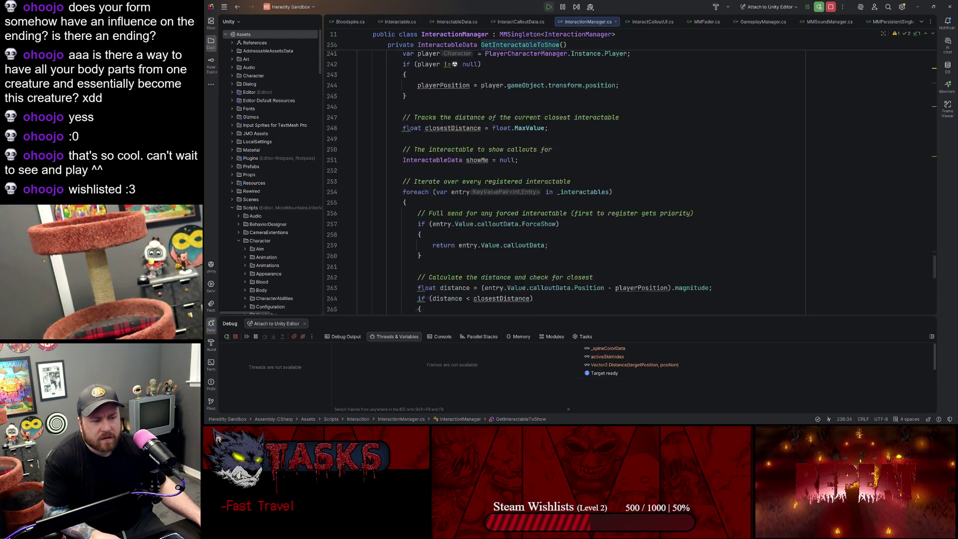
click(477, 122)
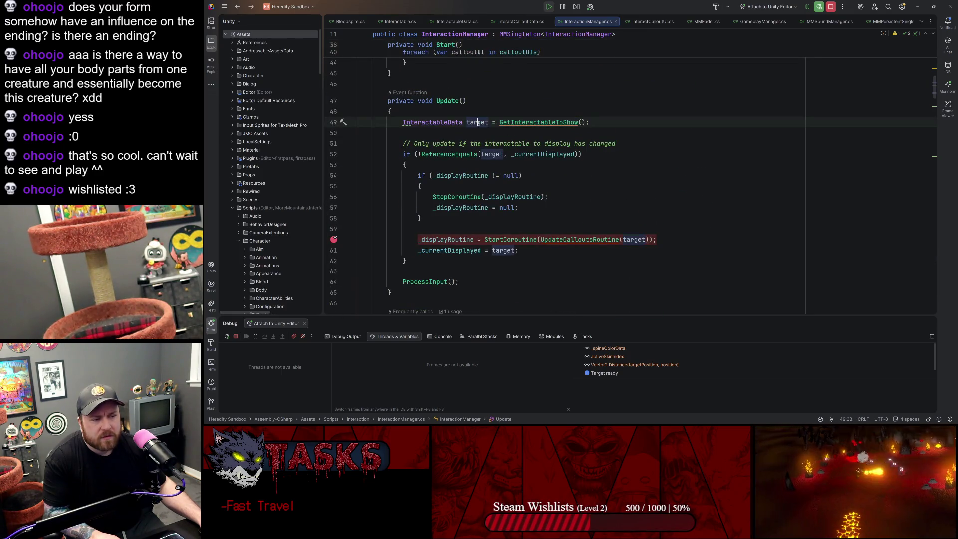
click(520, 250)
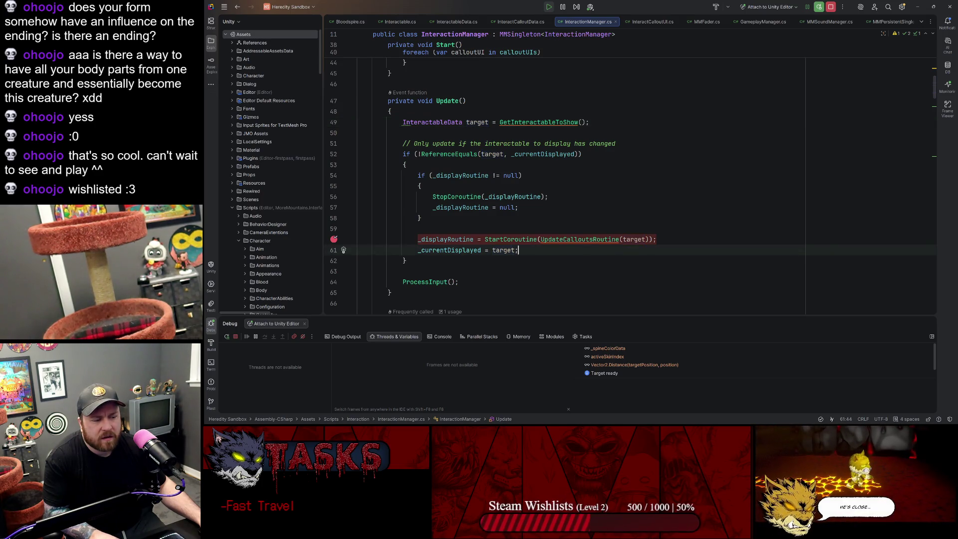
ctrl+click(514, 239)
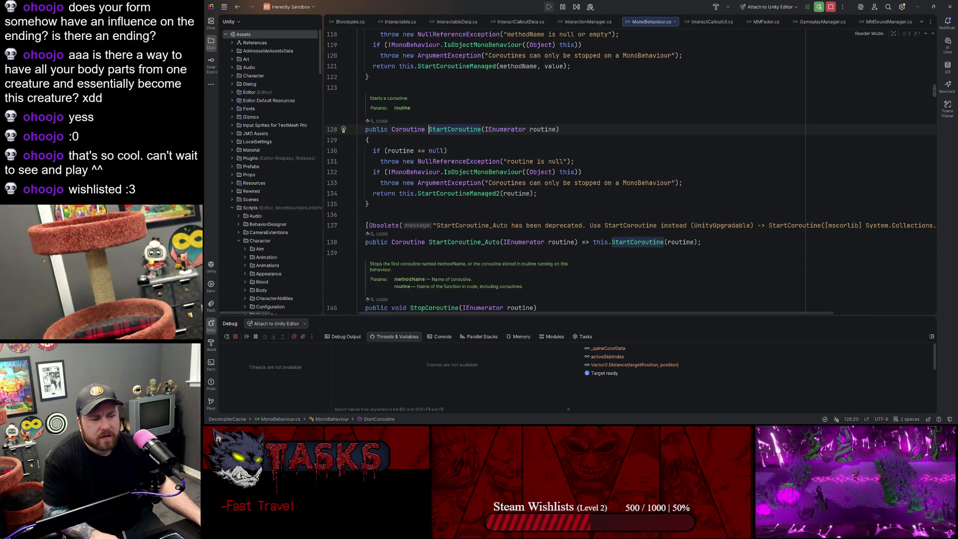
key(ctrl+alt+Left)
key(ctrl+alt+Left)
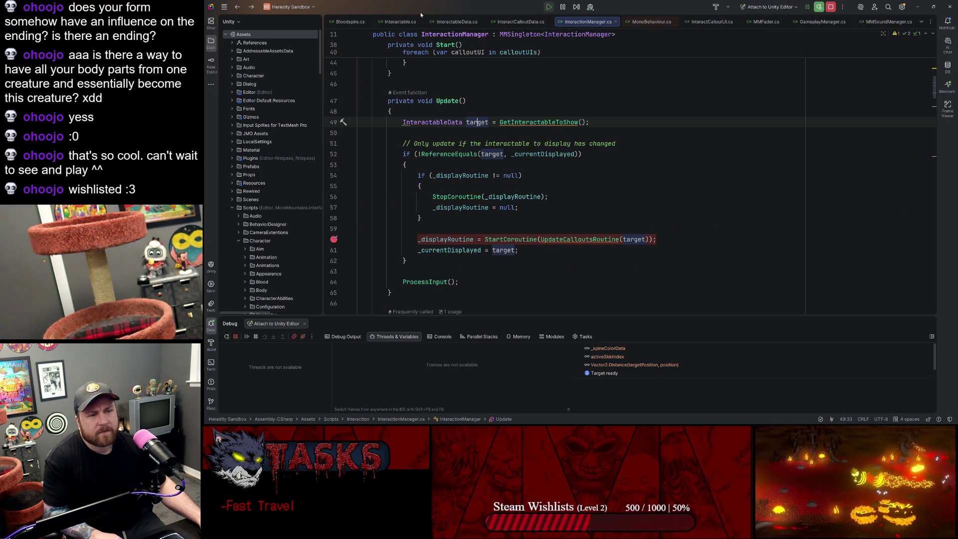
Step: Glance at InteractableData.cs and InteractCalloutData.cs, then return to the StartCoroutine line in Update
click(455, 22)
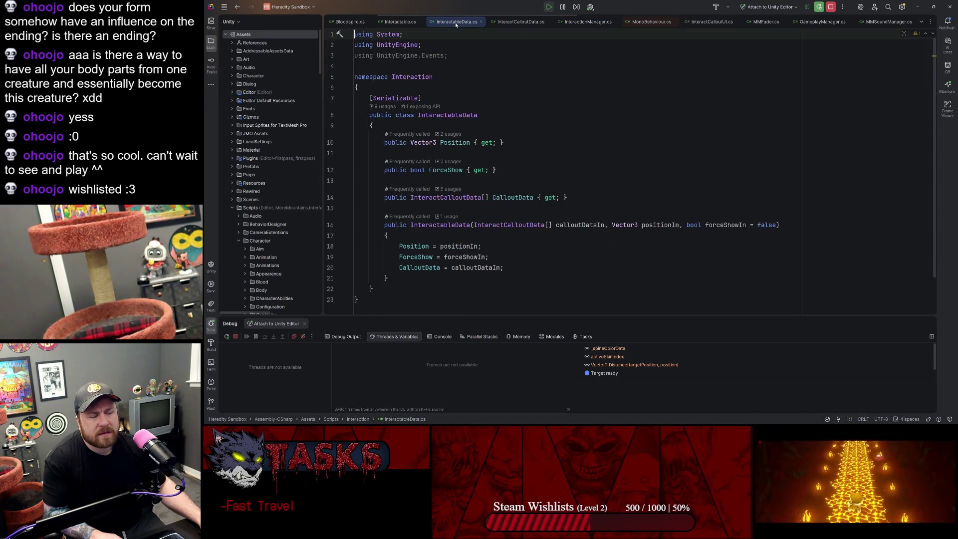
click(567, 23)
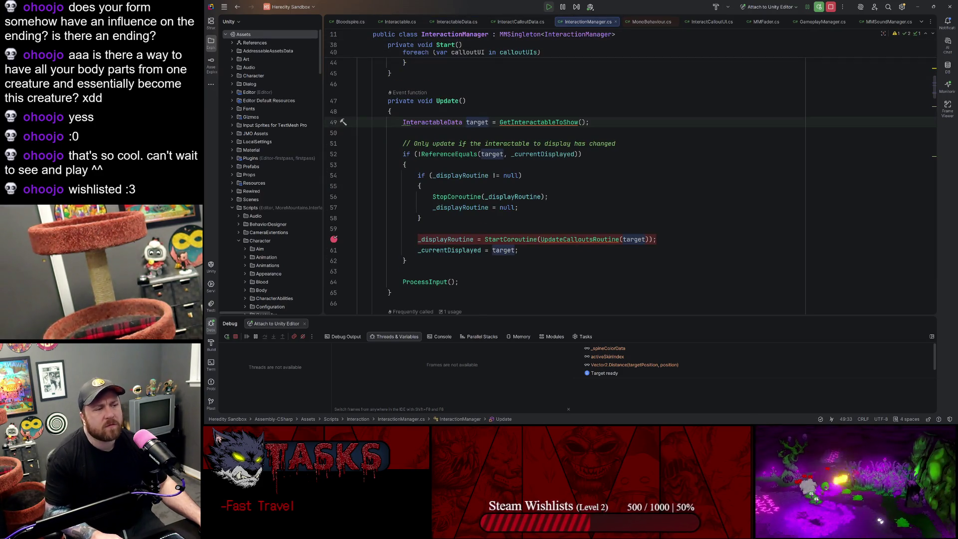
click(521, 22)
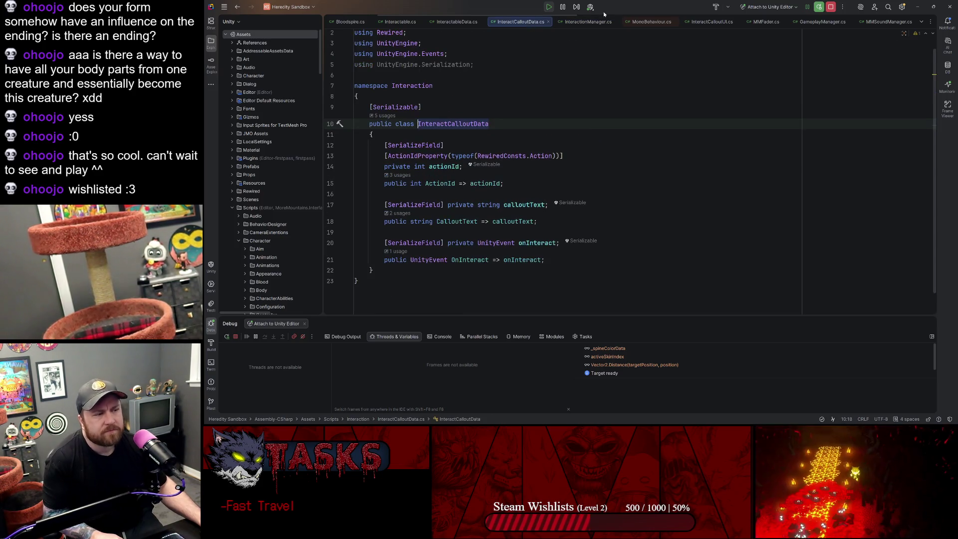
click(543, 22)
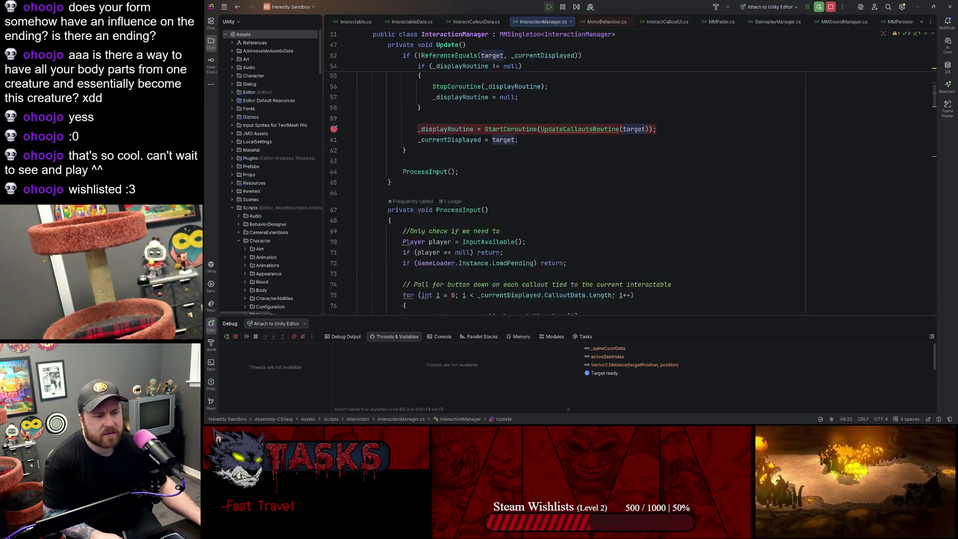
key(ctrl+alt+Left)
key(ctrl+alt+Left)
key(ctrl+alt+Left)
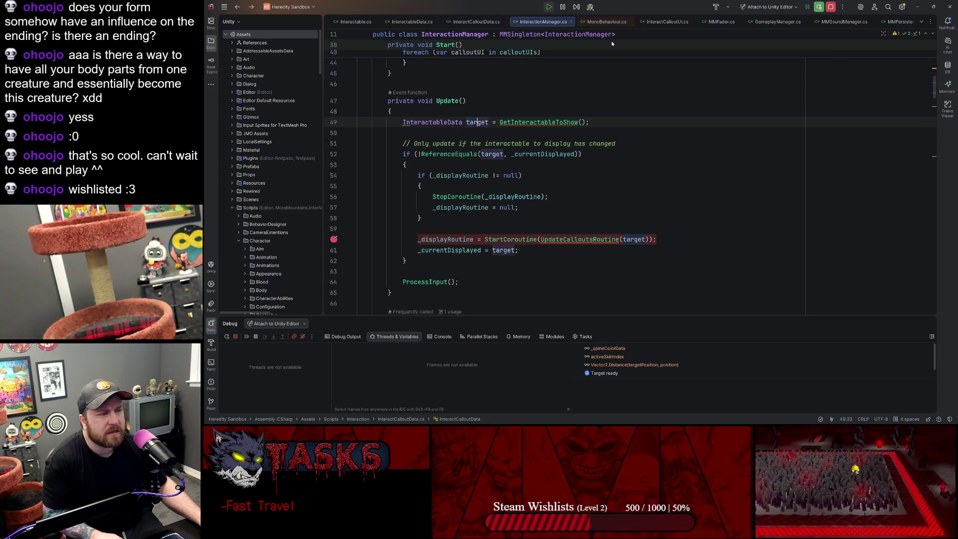
key(ctrl+alt+Right)
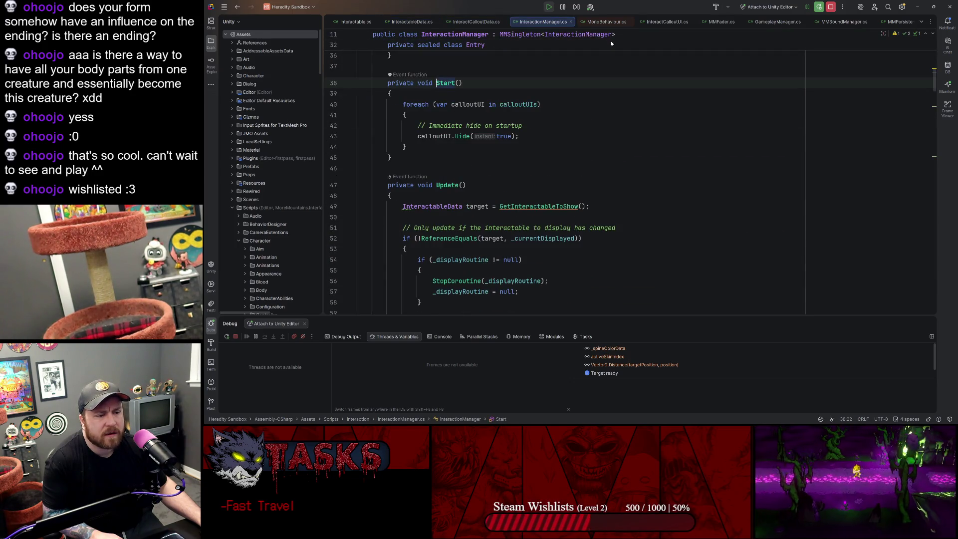
key(ctrl+alt+Right)
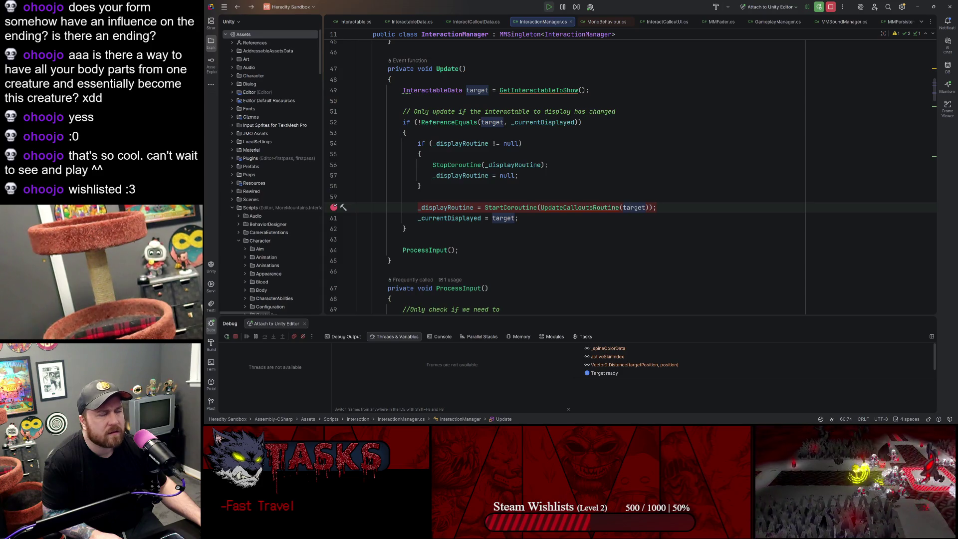
Step: From UpdateCalloutsRoutine, follow calloutUIs into InteractCalloutUI.cs and read its Show and Hide methods
key(ctrl+alt+Right)
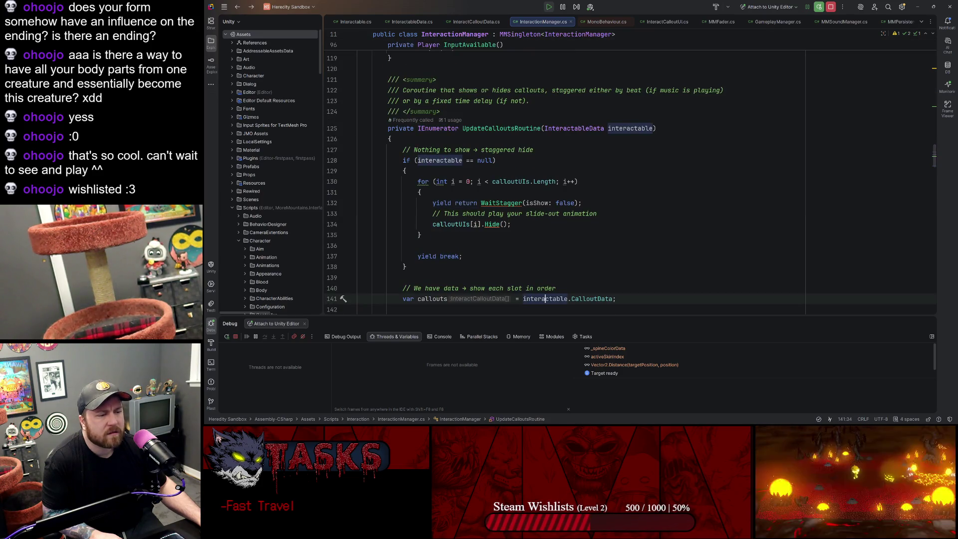
click(392, 139)
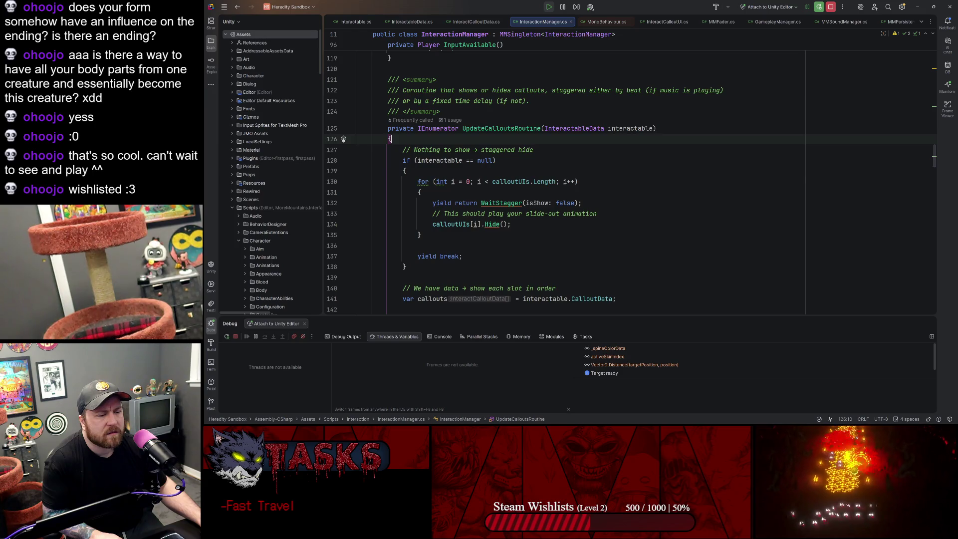
click(443, 224)
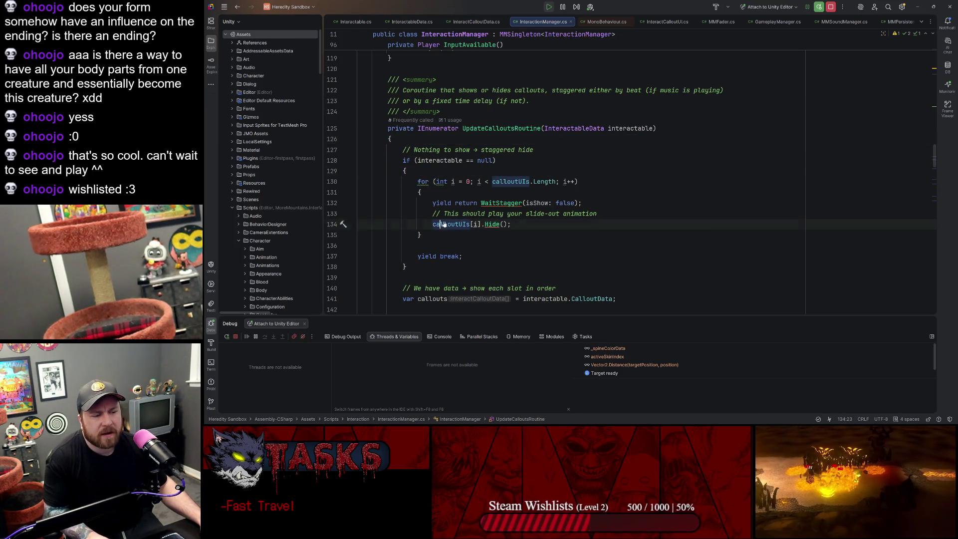
key(ctrl+b)
ctrl+click(516, 144)
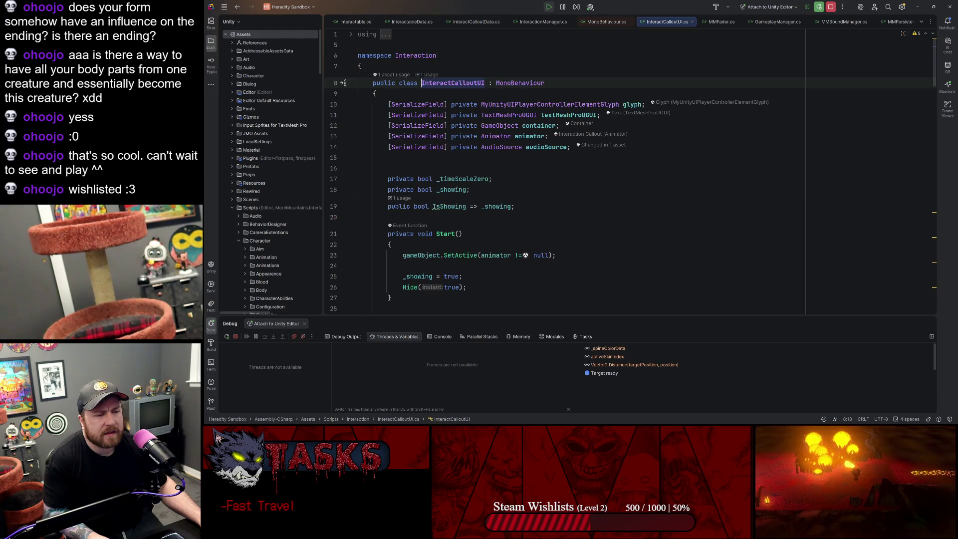
scroll(458, 130, down, 10)
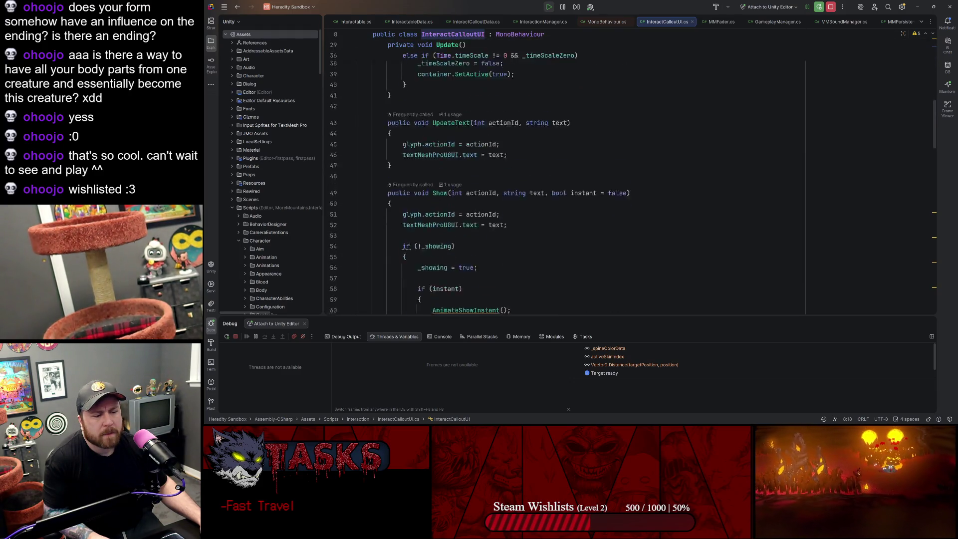
scroll(458, 129, down, 10)
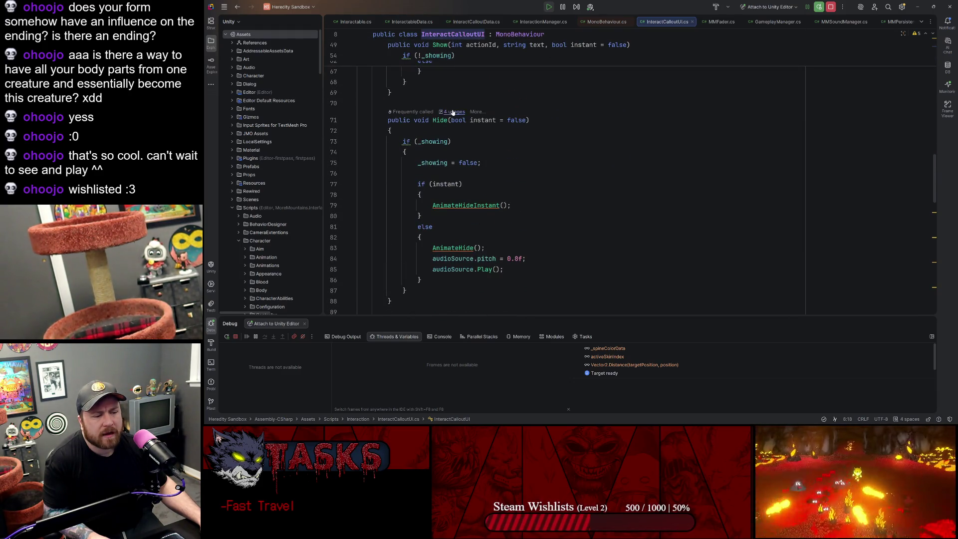
scroll(453, 112, down, 3)
key(ctrl+alt+Left)
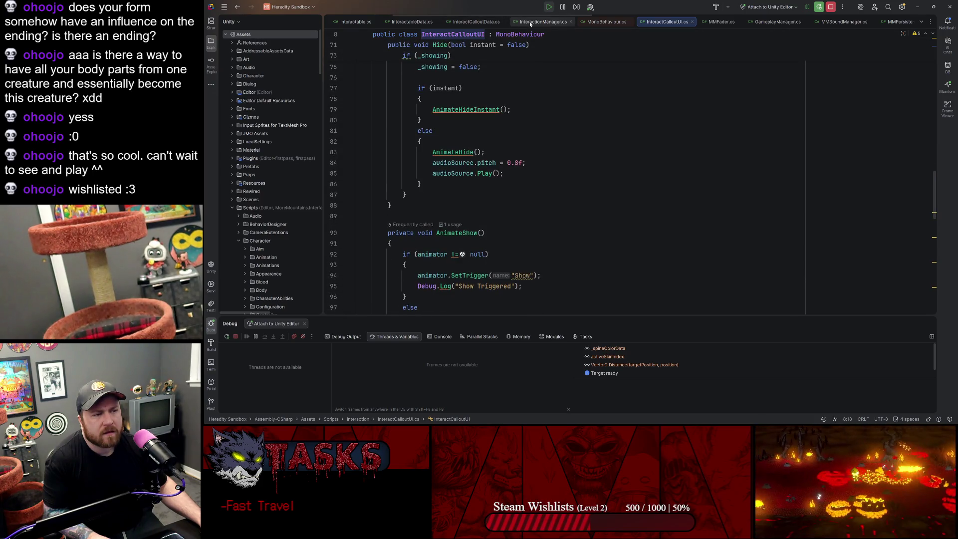
Step: Scroll down to DeregisterInteractCallouts at the end of InteractionManager.cs
scroll(499, 174, down, 20)
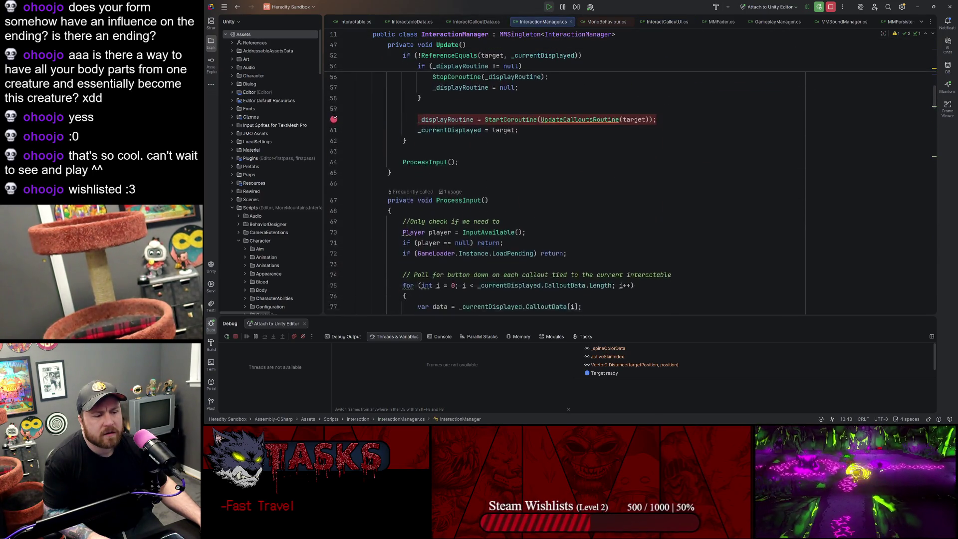
scroll(499, 175, down, 20)
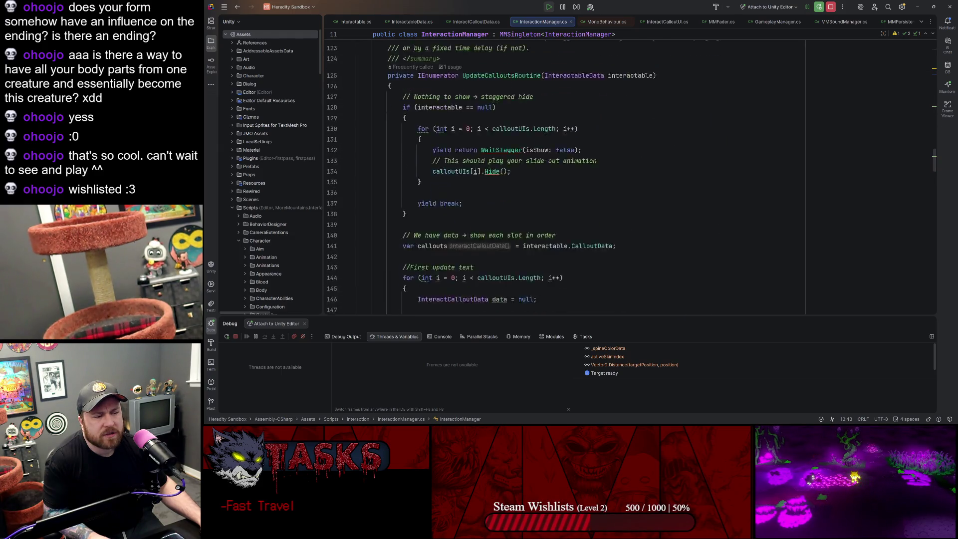
scroll(499, 175, down, 14)
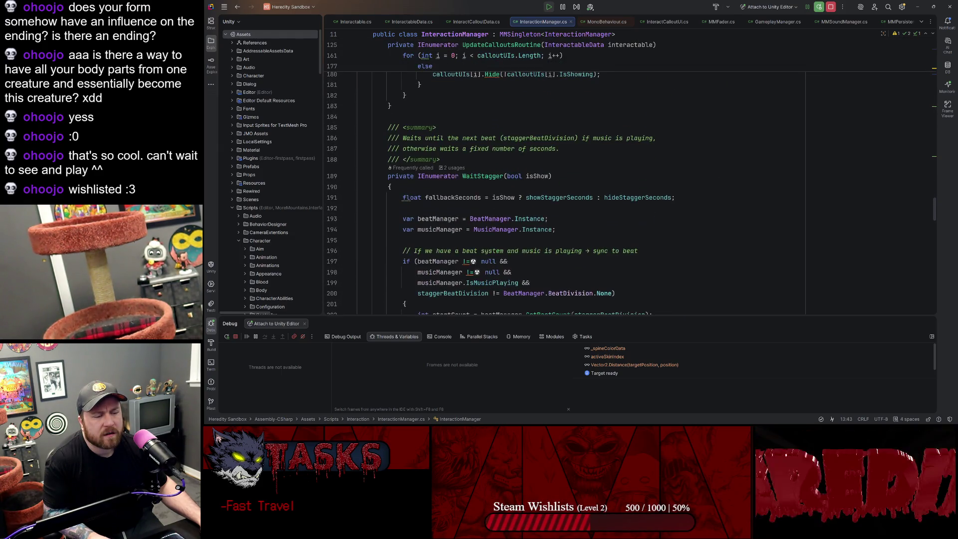
scroll(499, 175, down, 20)
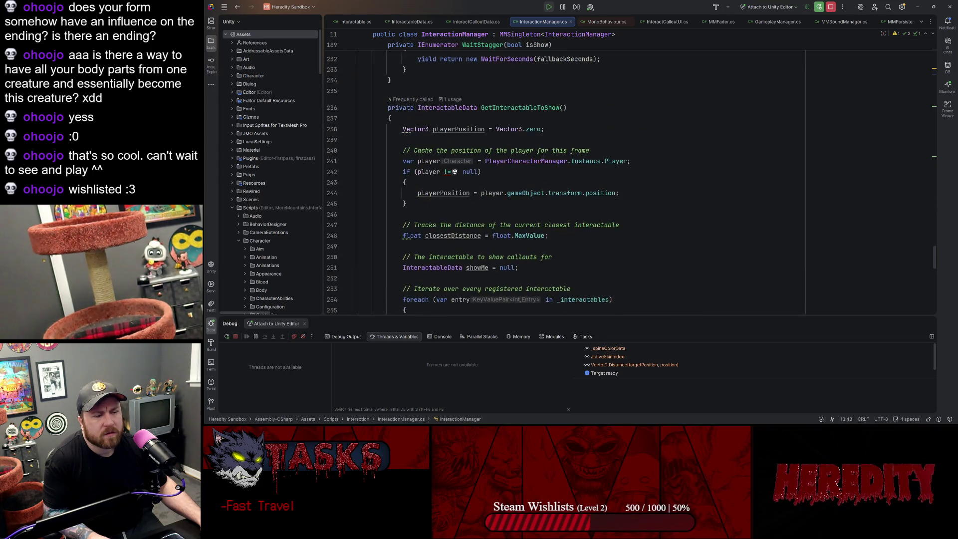
scroll(499, 175, down, 4)
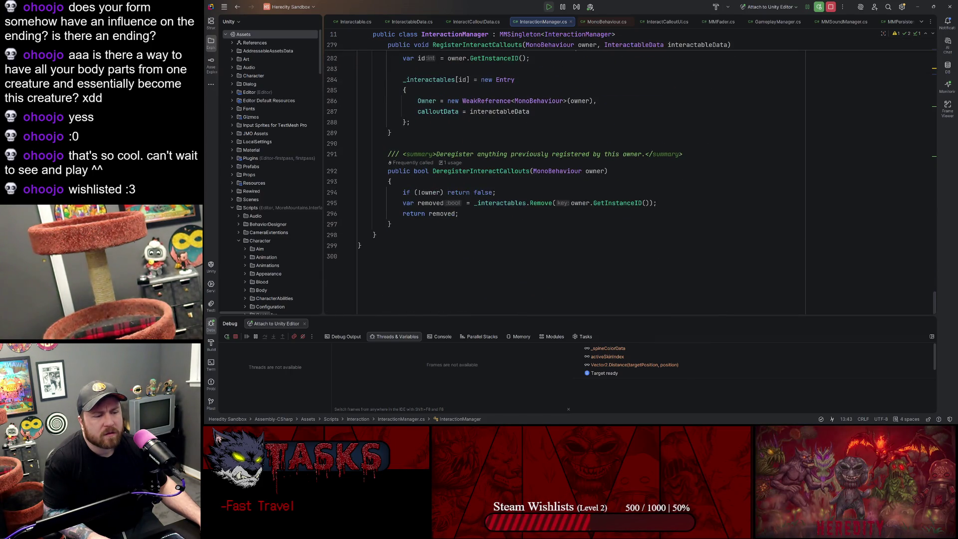
Step: Inspect DeregisterInteractCallouts' owner parameter, _interactables, and its Remove and GetInstanceID calls
click(466, 172)
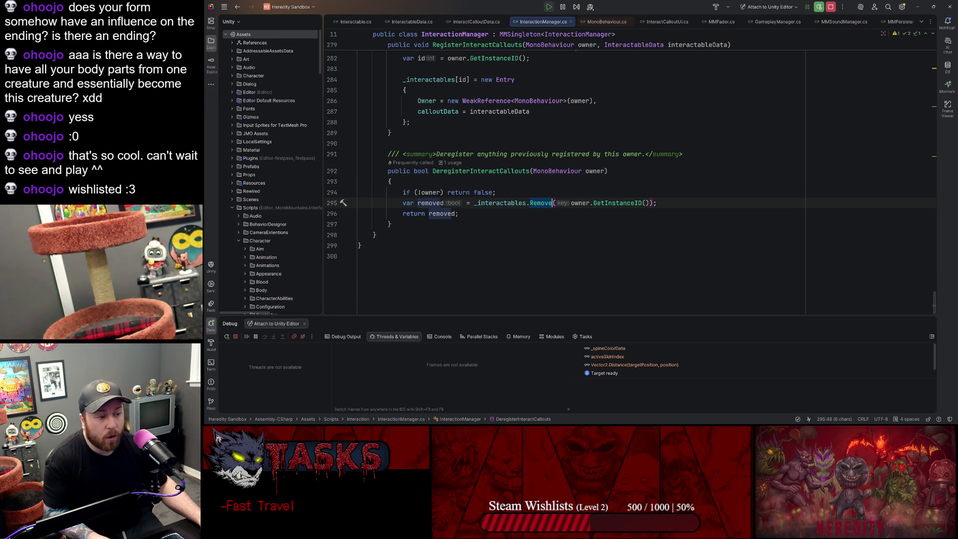
click(582, 172)
double_click(594, 171)
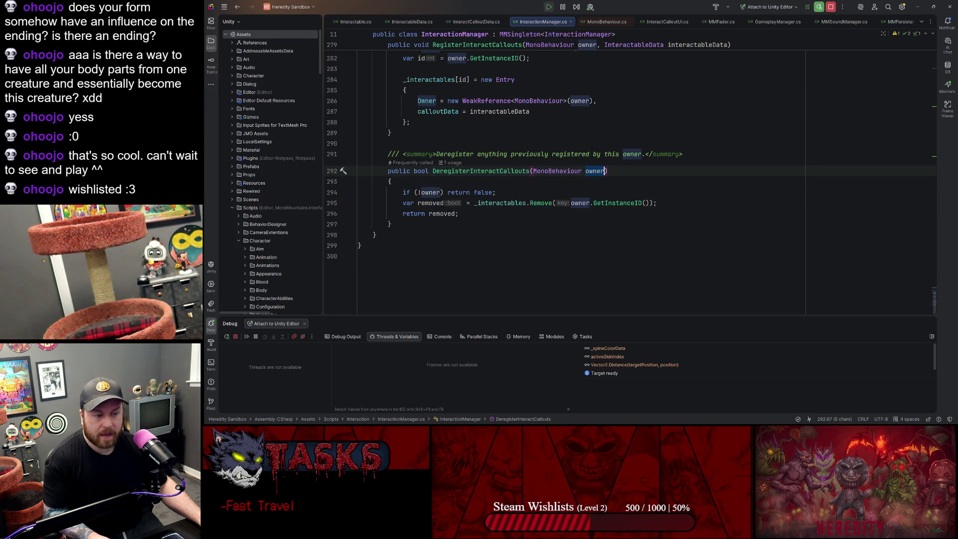
click(559, 172)
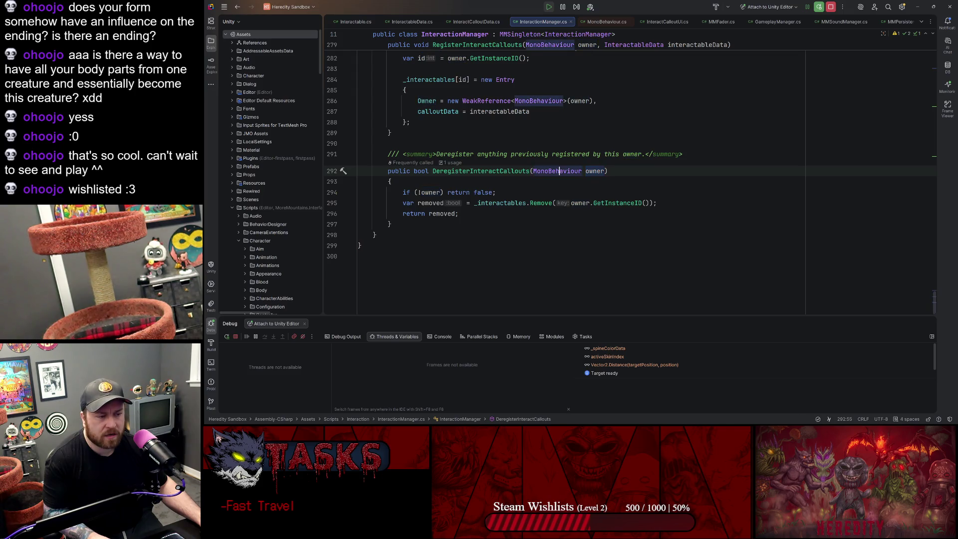
double_click(503, 171)
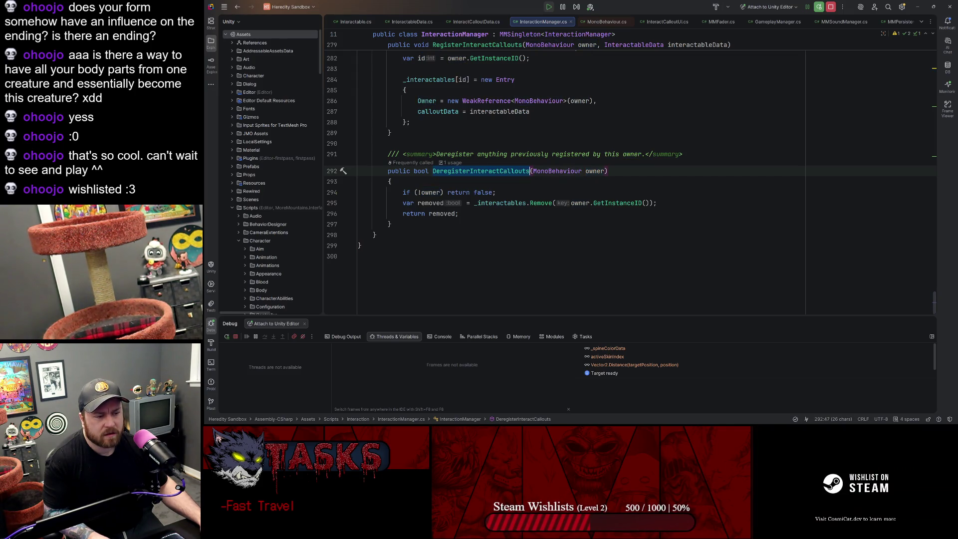
click(522, 202)
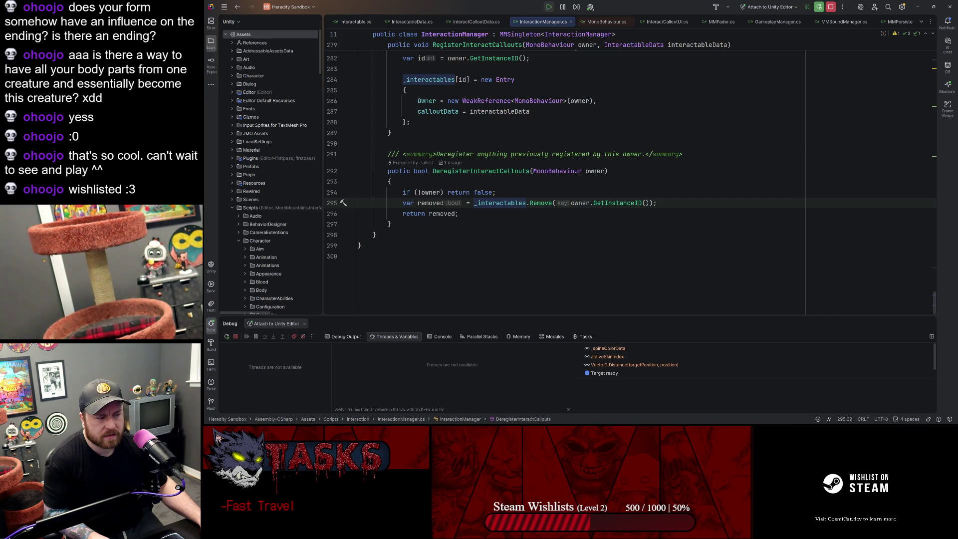
click(580, 203)
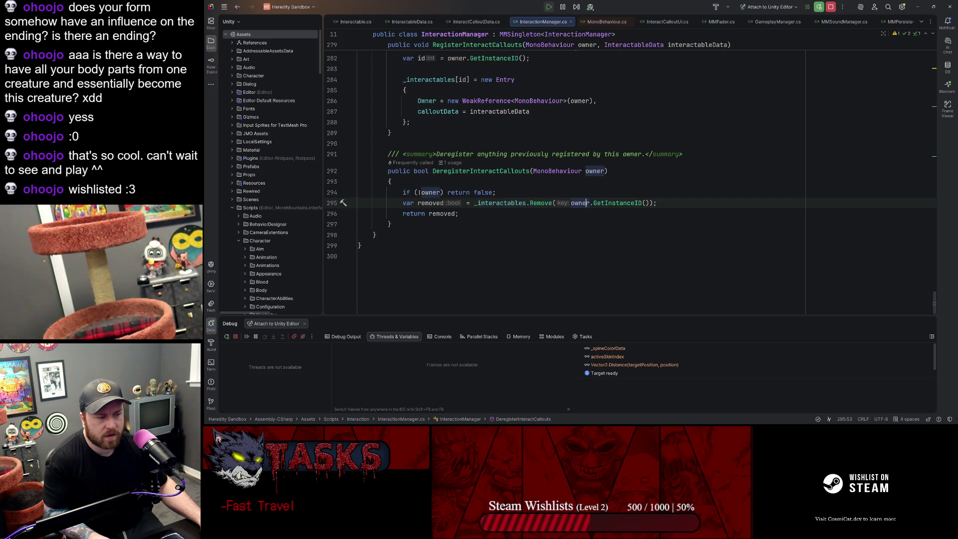
click(639, 203)
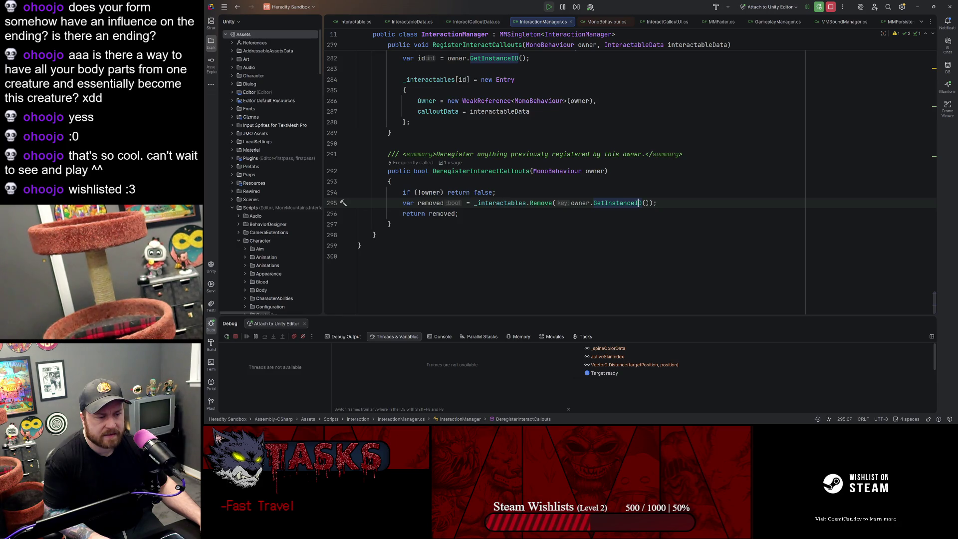
click(499, 203)
click(541, 202)
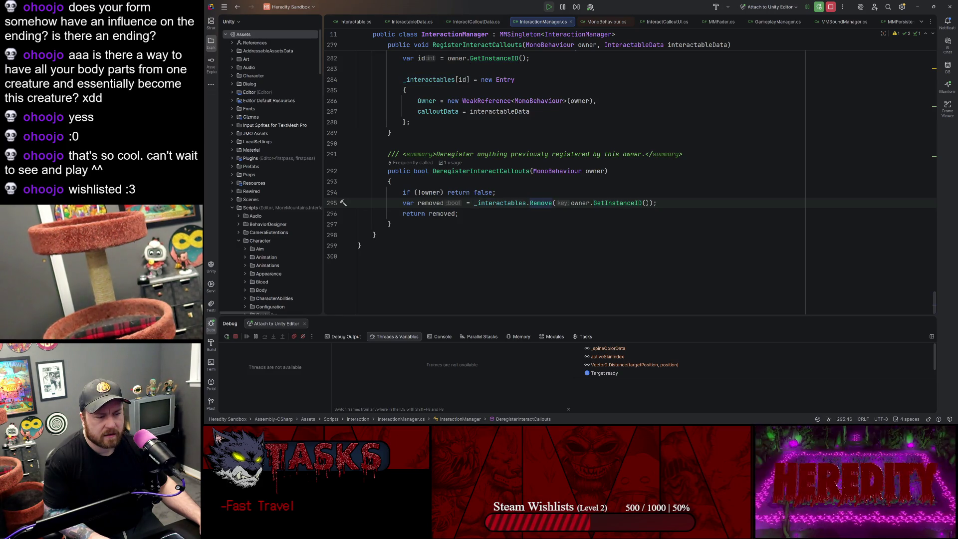
click(524, 202)
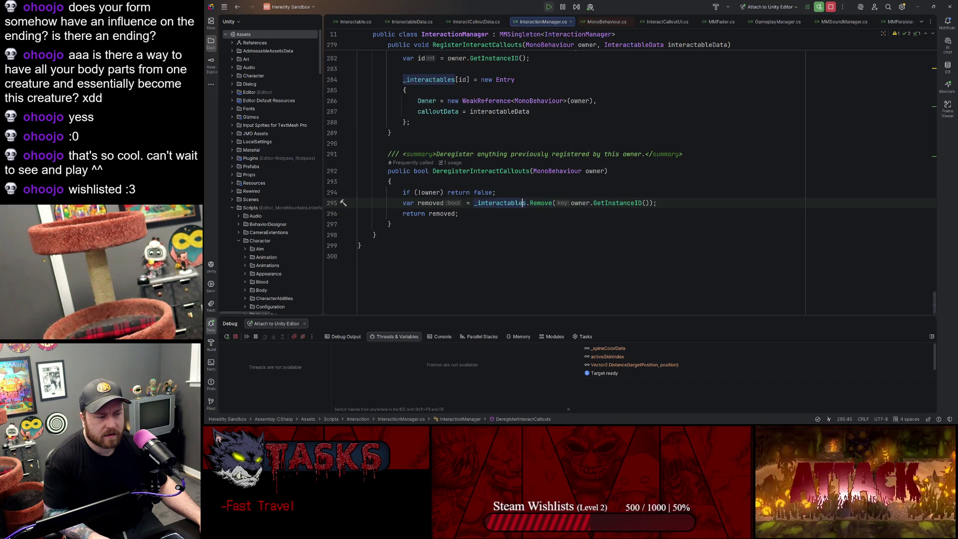
Step: Open the decompiled Dictionary Remove and GetInstanceID sources, then return and show owner's usages
ctrl+click(534, 204)
key(ctrl+alt+Left)
key(ctrl+alt+Left)
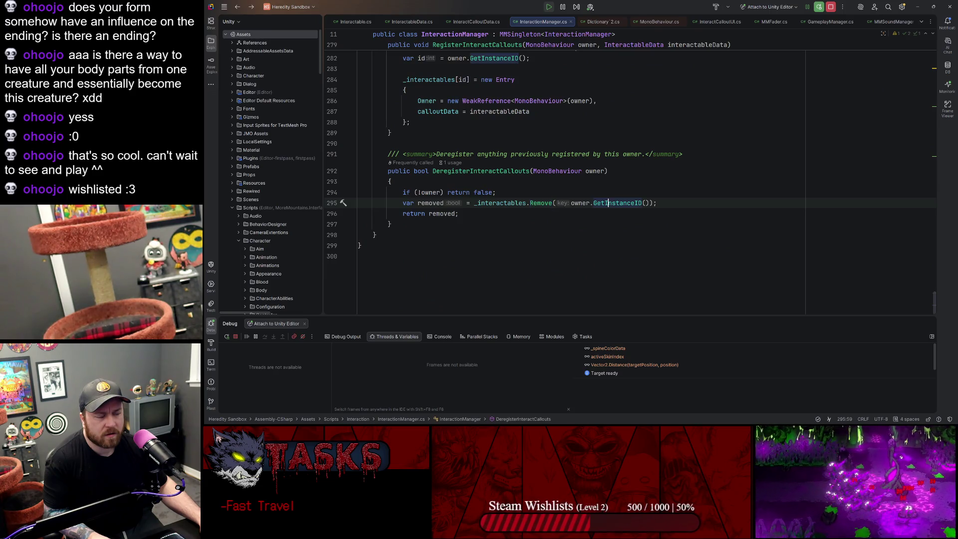
ctrl+click(605, 203)
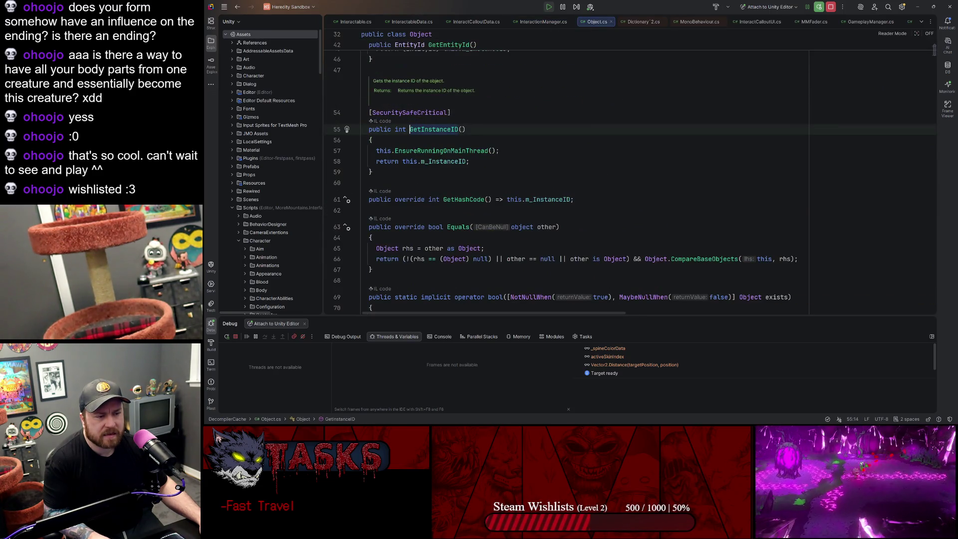
key(ctrl+alt+Left)
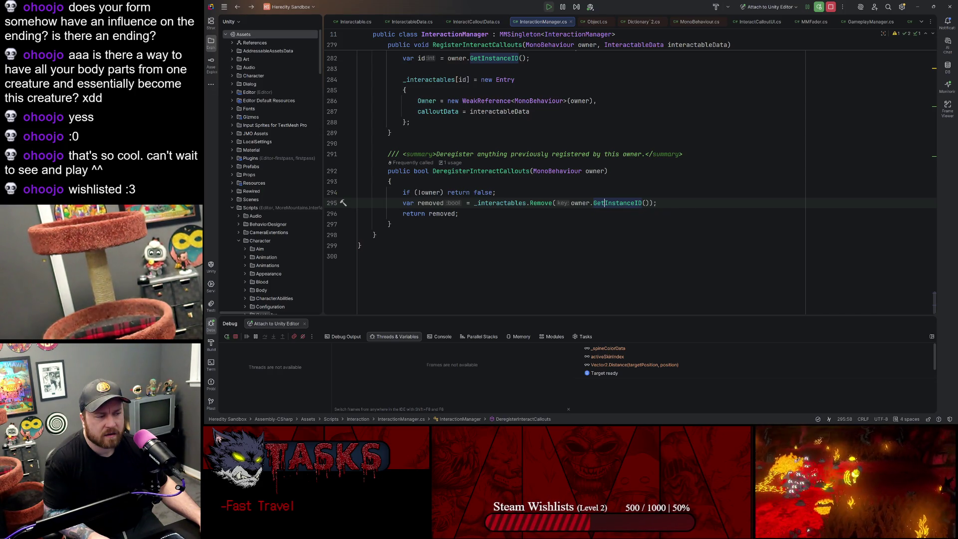
key(End)
click(442, 192)
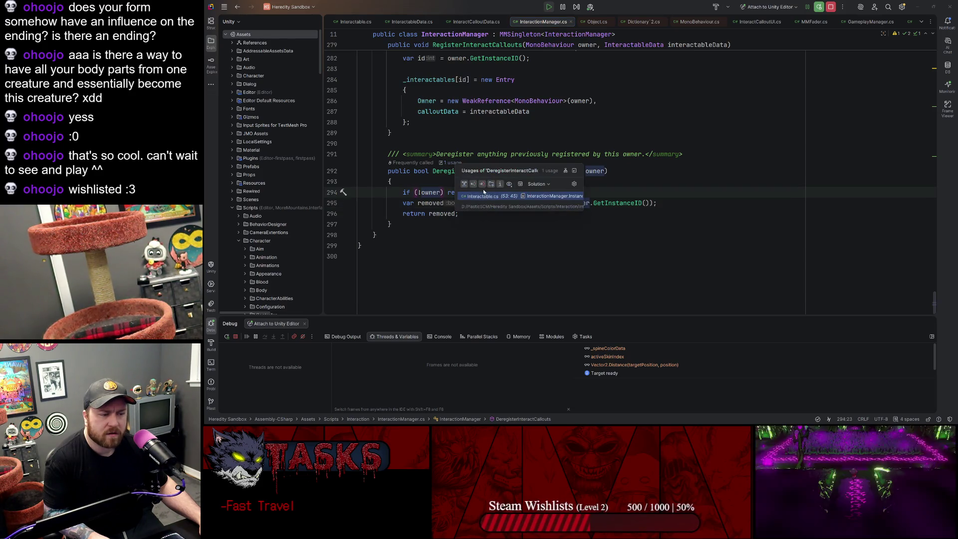
ctrl+click(479, 171)
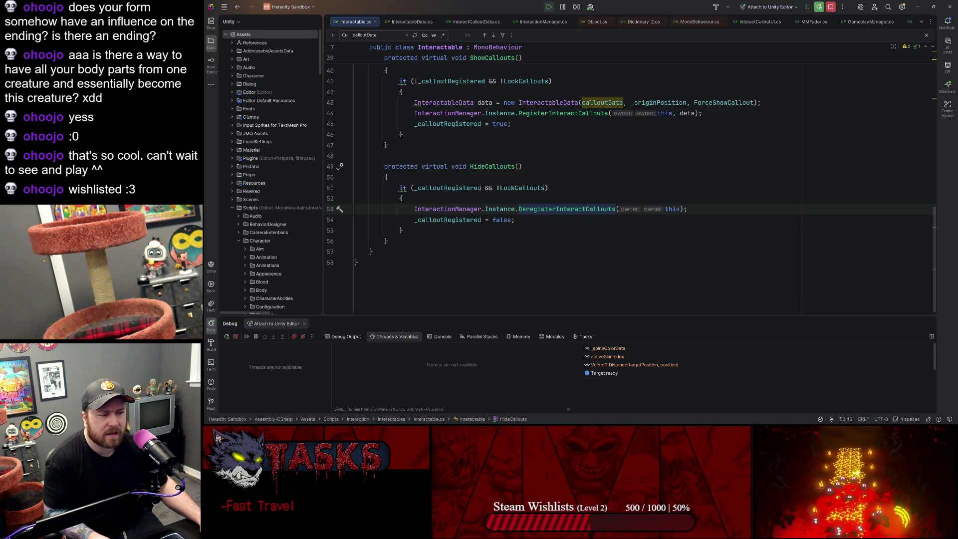
click(493, 166)
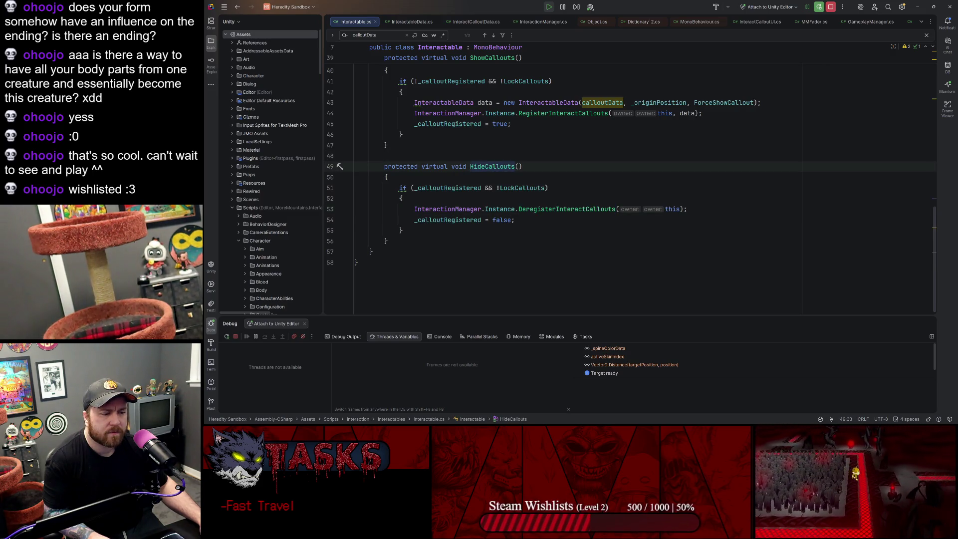
ctrl+click(543, 211)
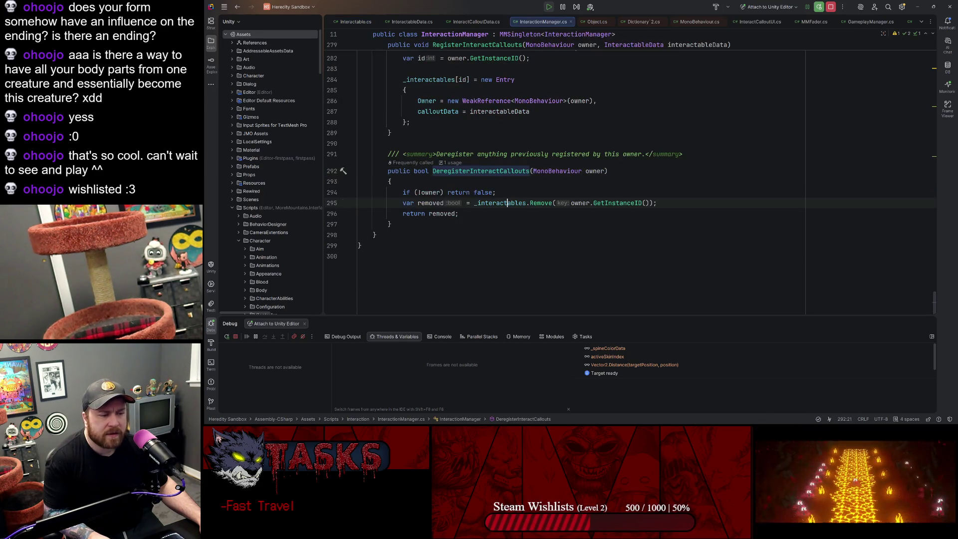
click(496, 192)
click(423, 192)
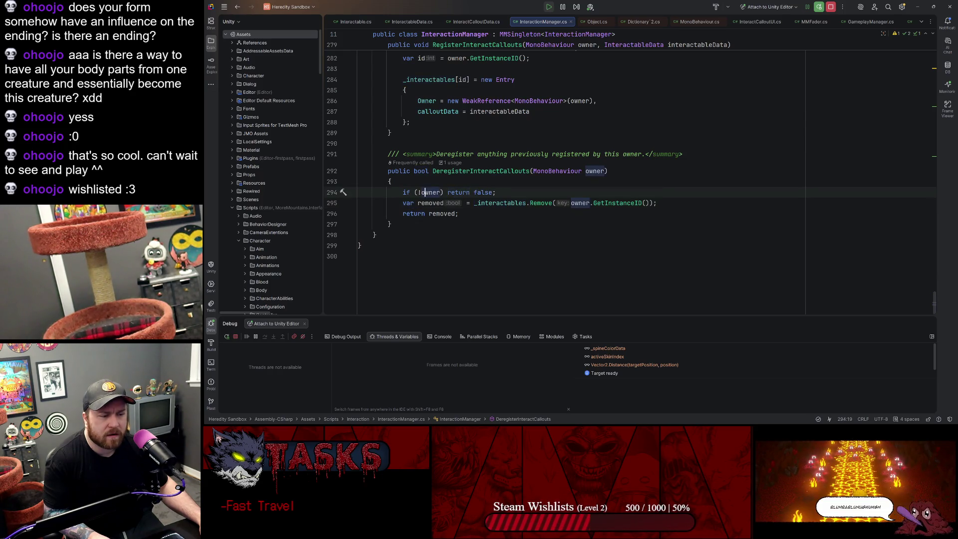
click(496, 192)
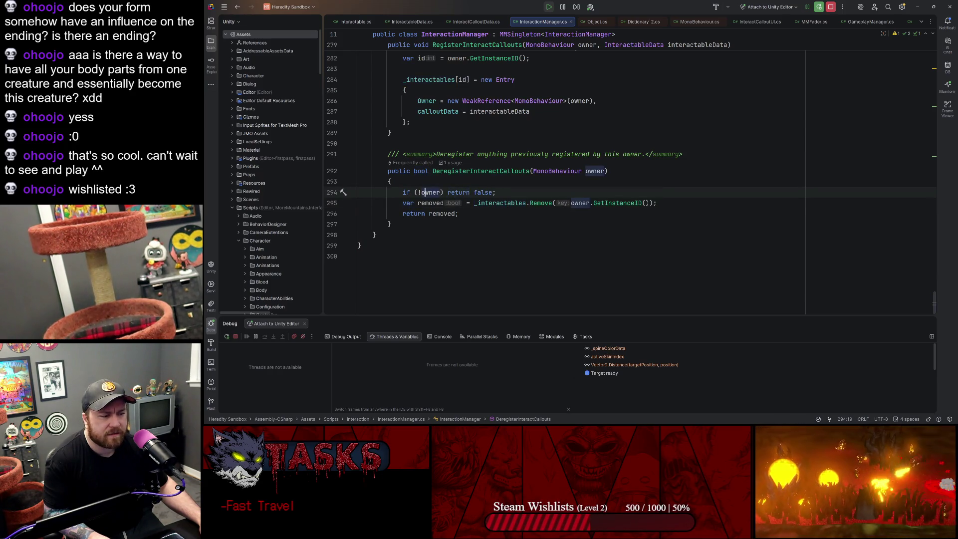
click(508, 203)
click(496, 193)
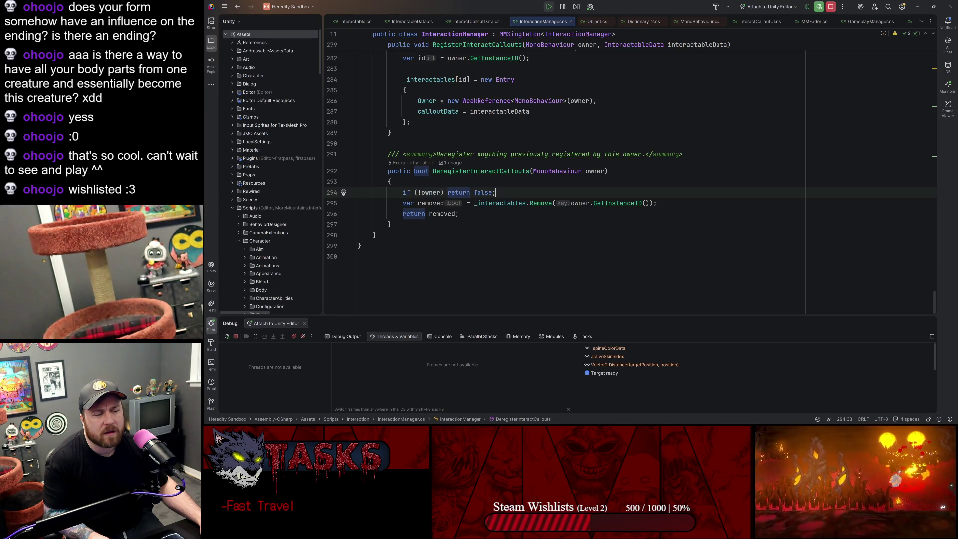
ctrl+click(493, 203)
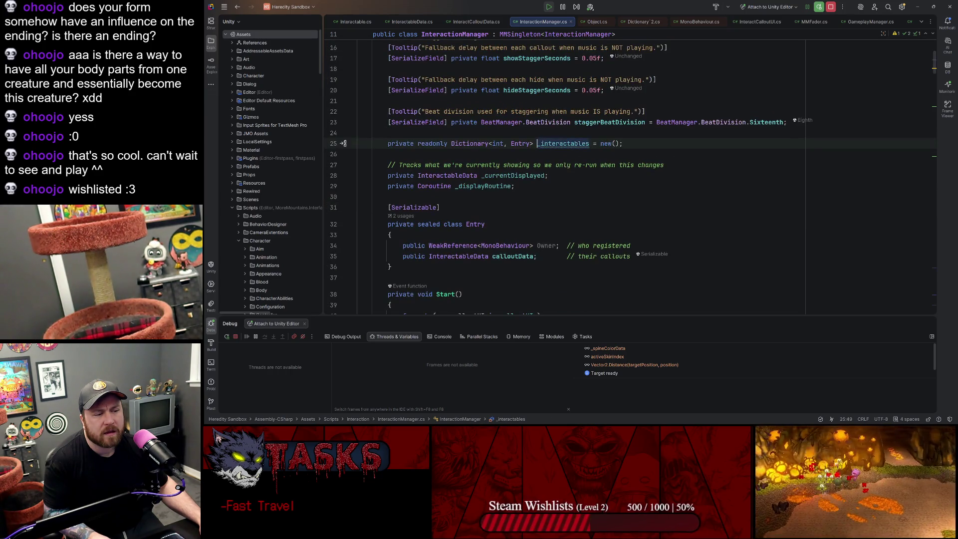
drag(541, 144, 552, 143)
double_click(498, 143)
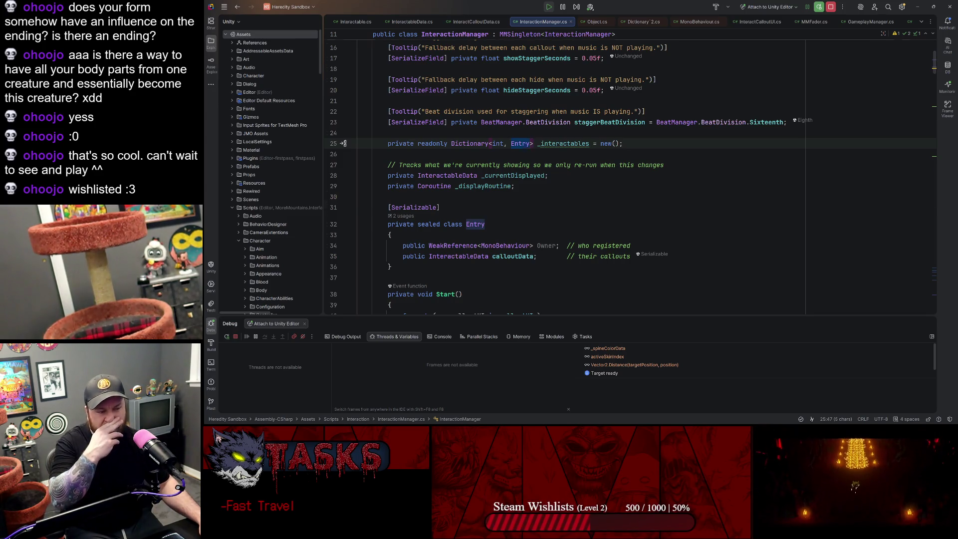
scroll(518, 145, down, 20)
click(504, 203)
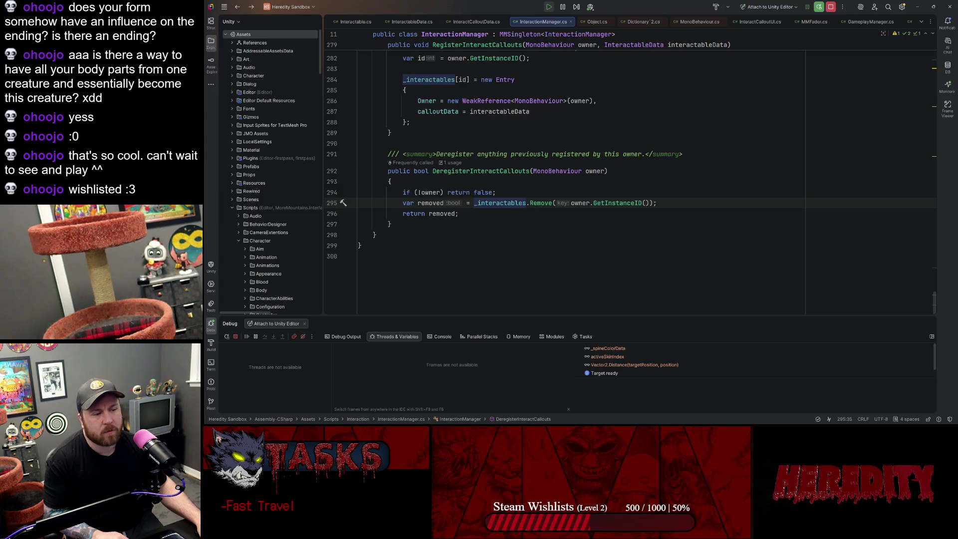
scroll(519, 179, up, 13)
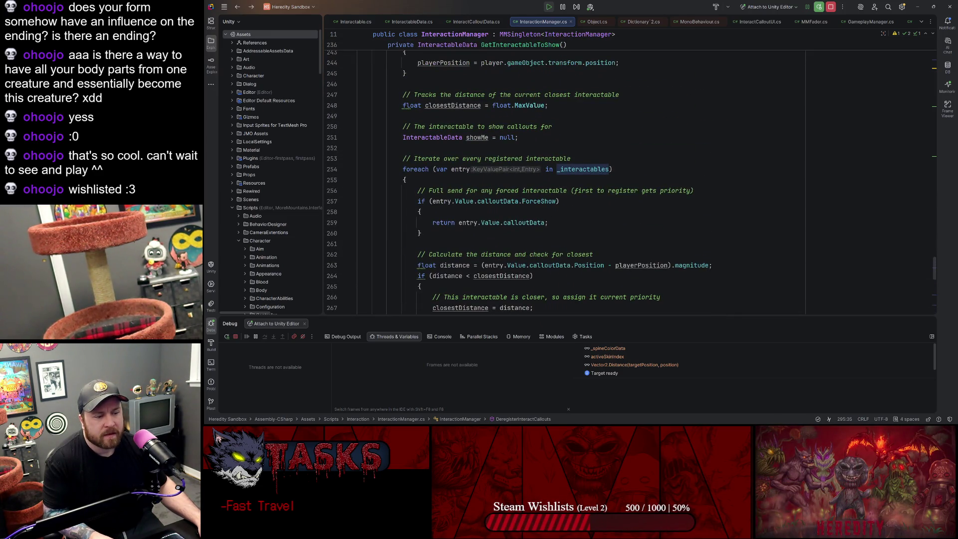
Step: Insert 'var entry = _interactables[...]' above the Remove call via the inline completion
scroll(518, 180, down, 13)
click(508, 202)
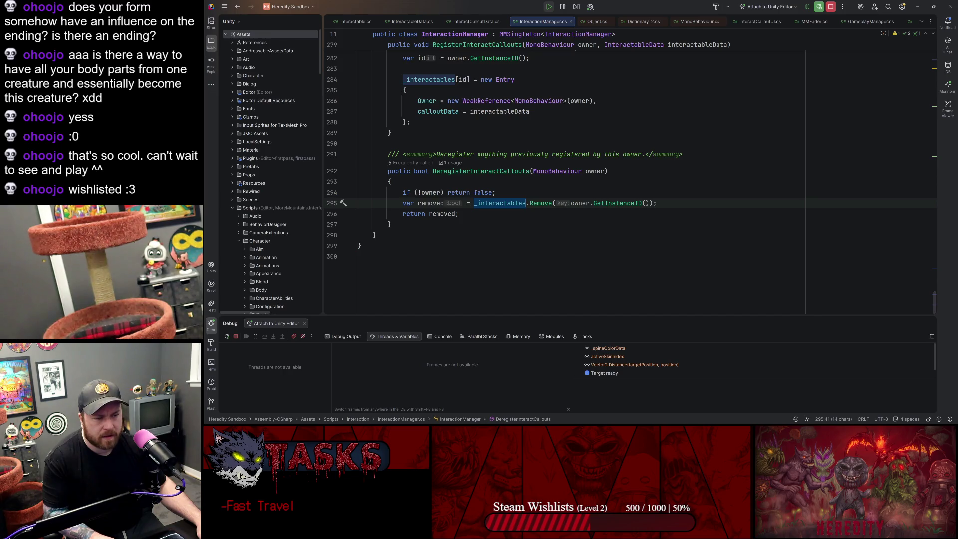
key(Home)
key(Return)
key(Up)
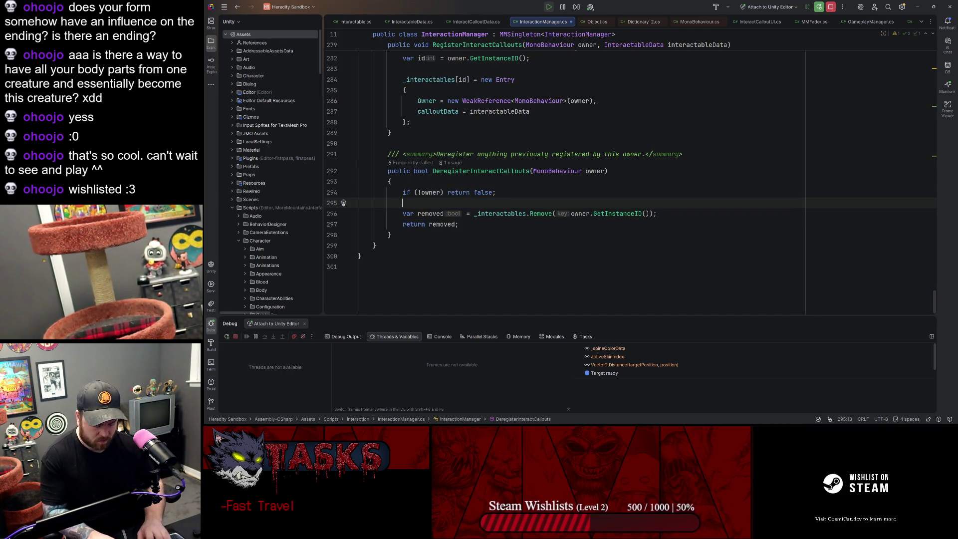
text(var)
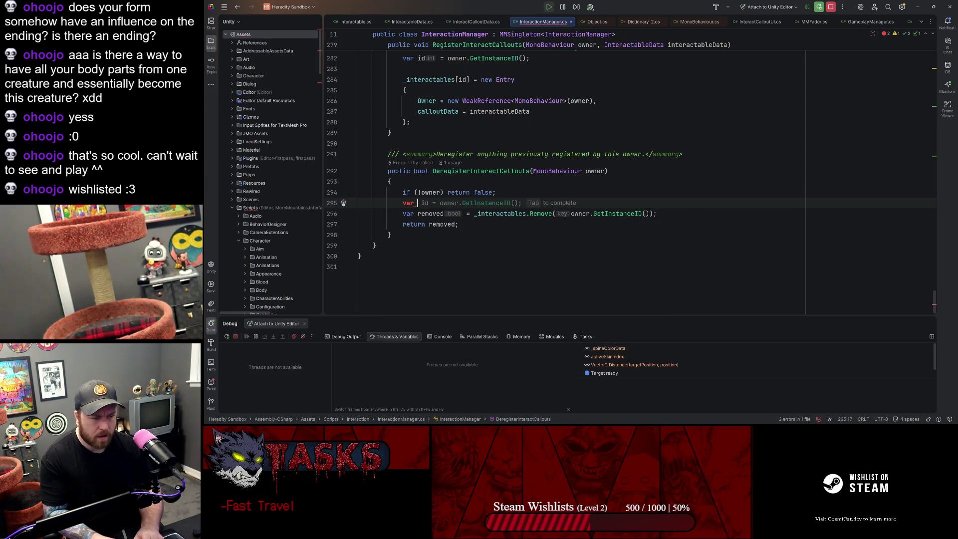
text( entry)
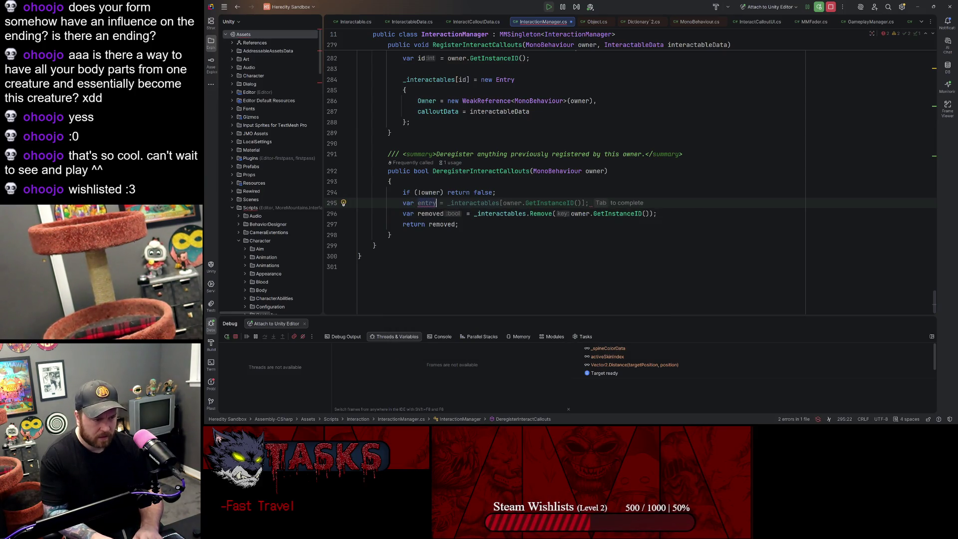
key(Tab)
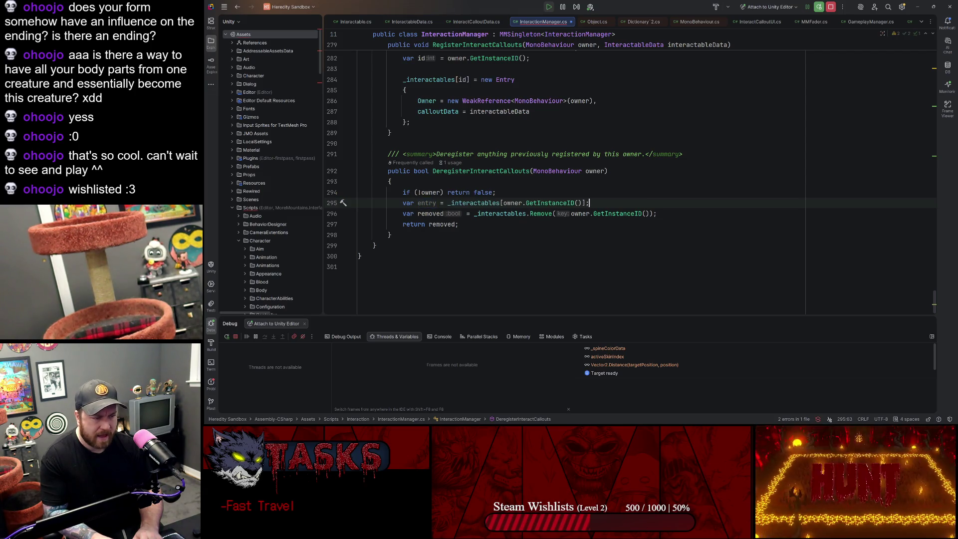
Step: Begin an 'if(entry.calloutData.' check on the next line, browsing calloutData's members
key(Return)
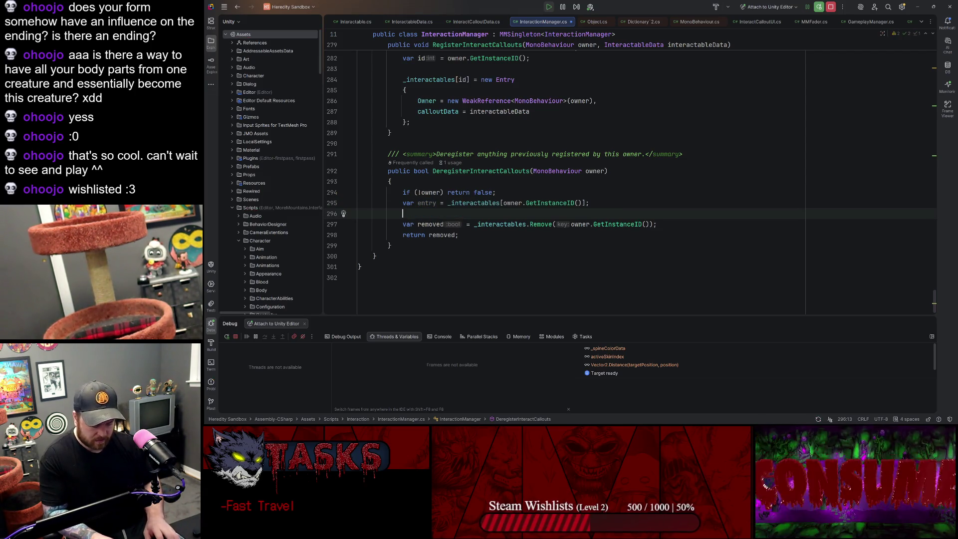
text(if(entry.)
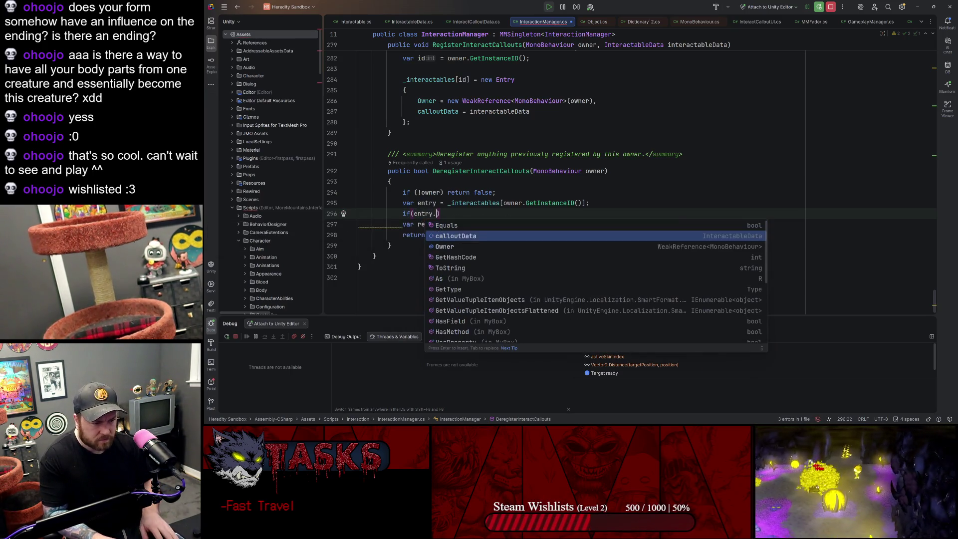
key(Return)
text(.)
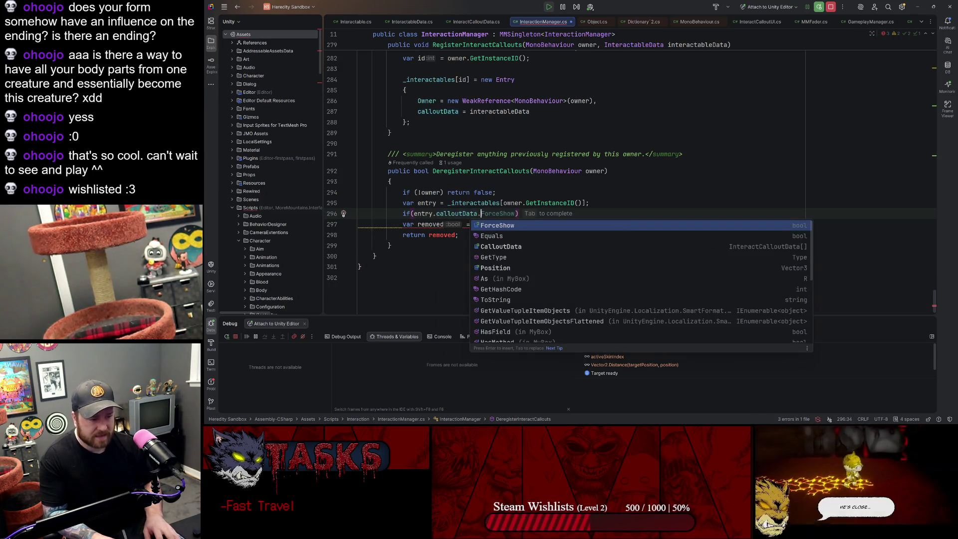
key(Down)
key(Down)
key(Down)
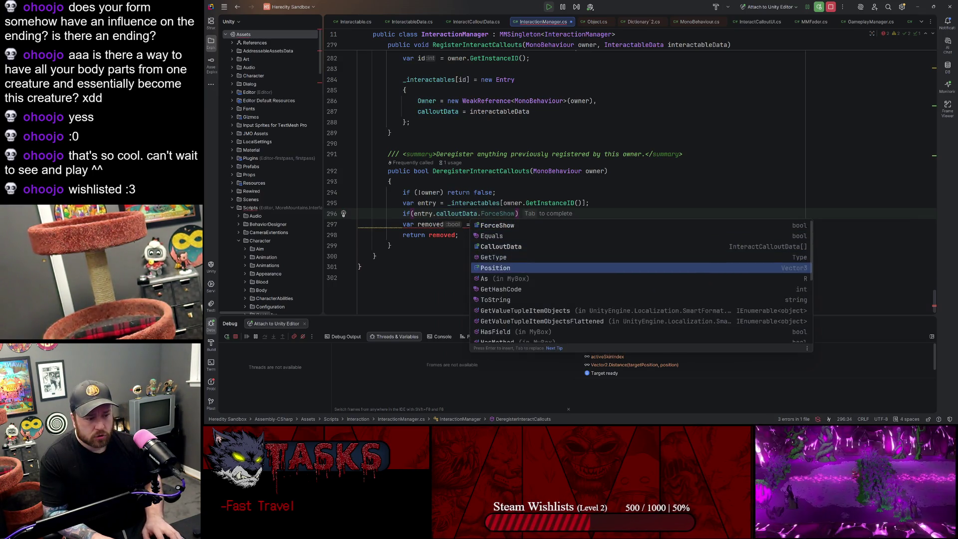
key(Up)
key(Up)
click(449, 133)
scroll(454, 106, up, 10)
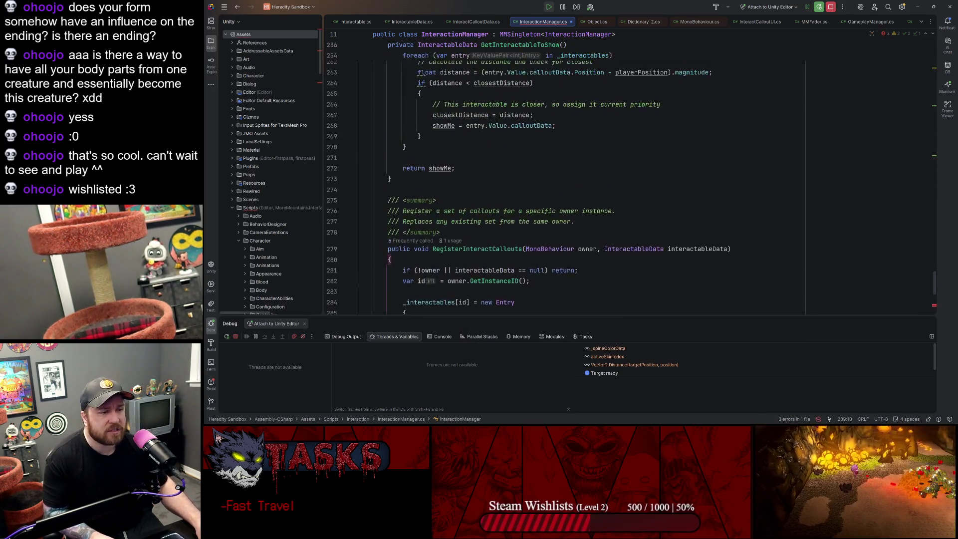
Step: Check in Update that _currentDisplayed is an InteractableData field, then return to DeregisterInteractCallouts
scroll(549, 174, up, 15)
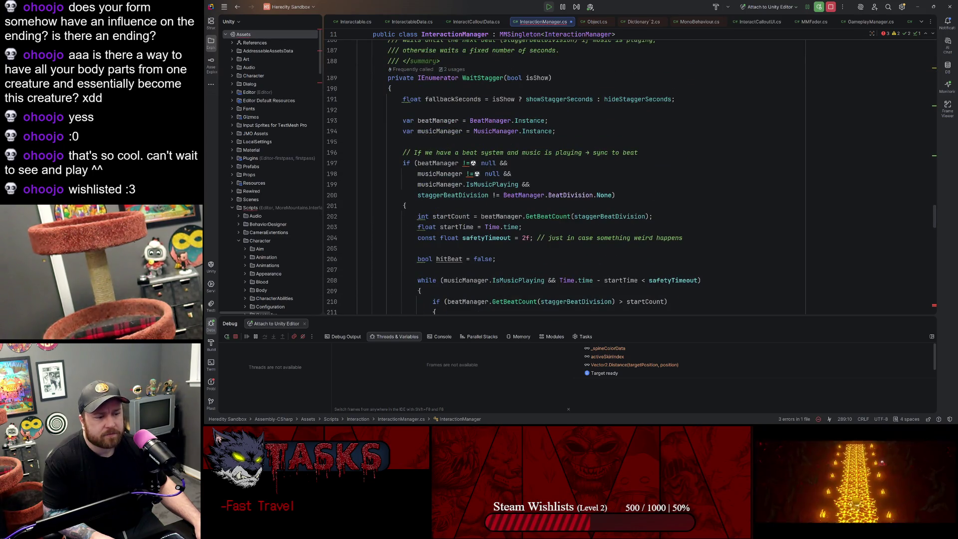
scroll(549, 175, up, 15)
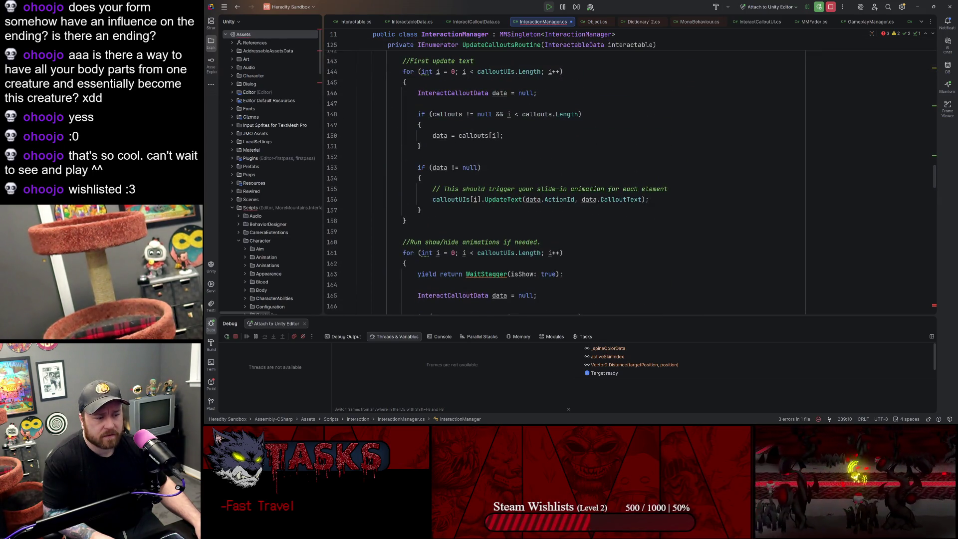
scroll(549, 175, up, 10)
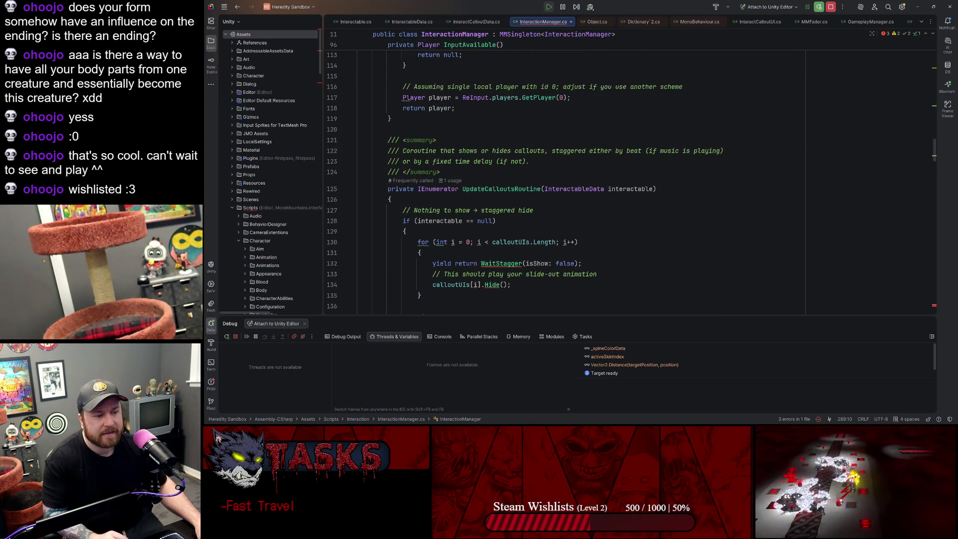
scroll(549, 175, up, 10)
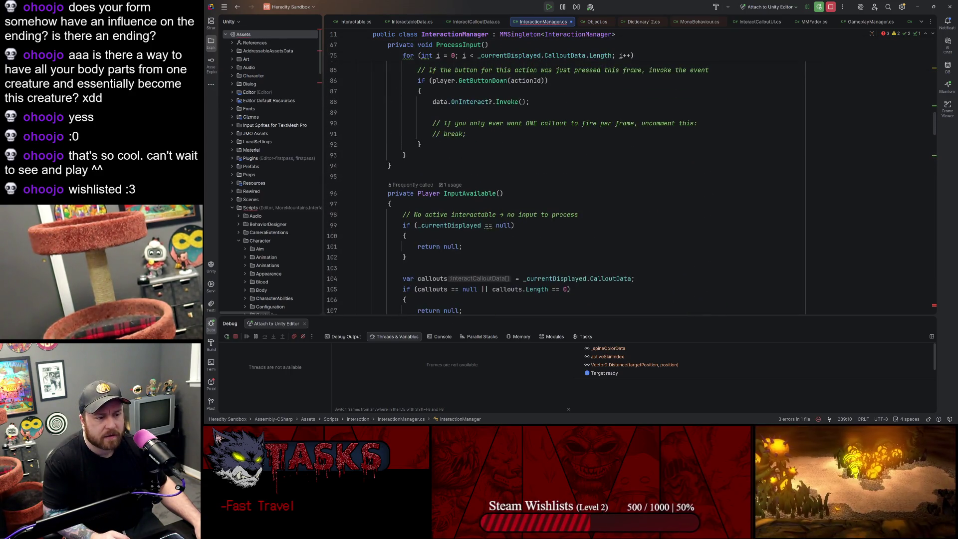
scroll(549, 175, up, 13)
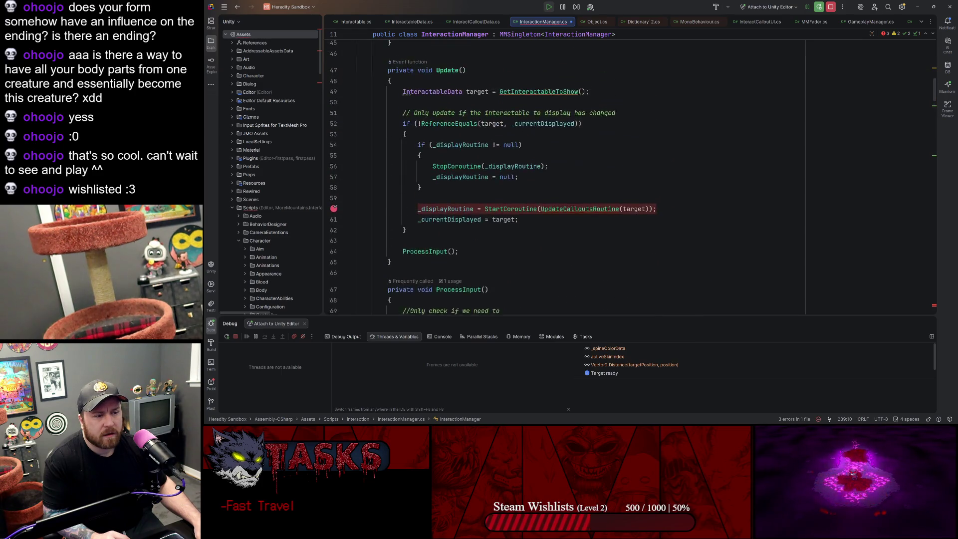
scroll(549, 174, up, 1)
click(489, 128)
click(541, 128)
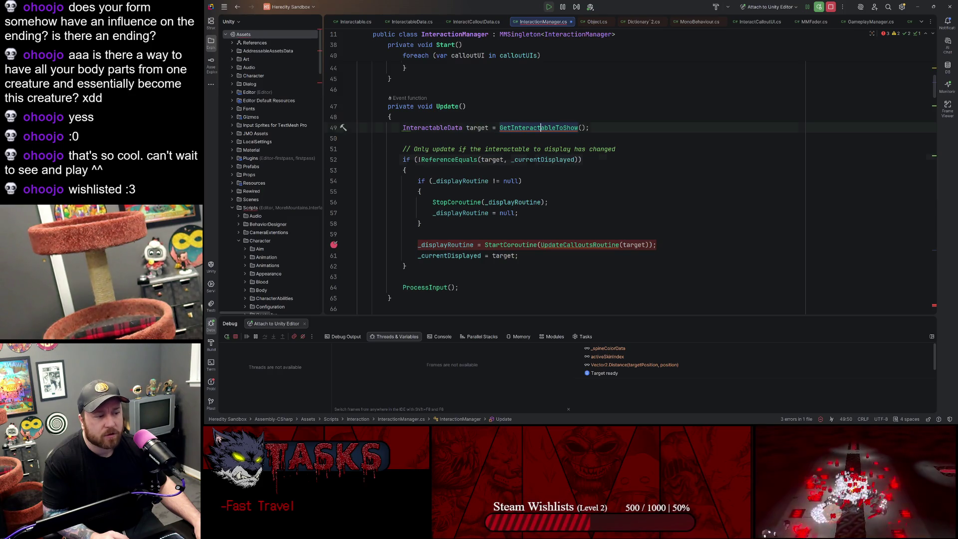
click(539, 159)
key(ctrl+b)
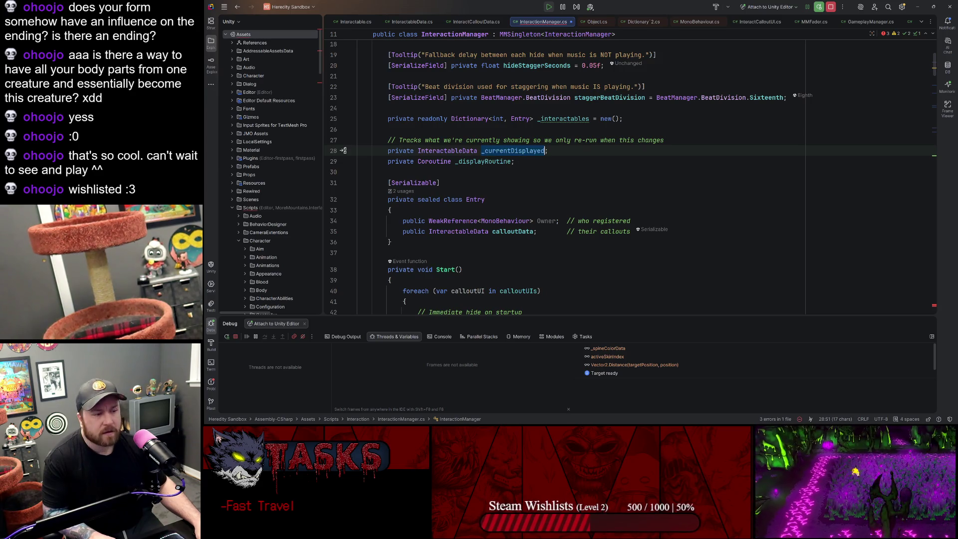
key(ctrl+shift+BackSpace)
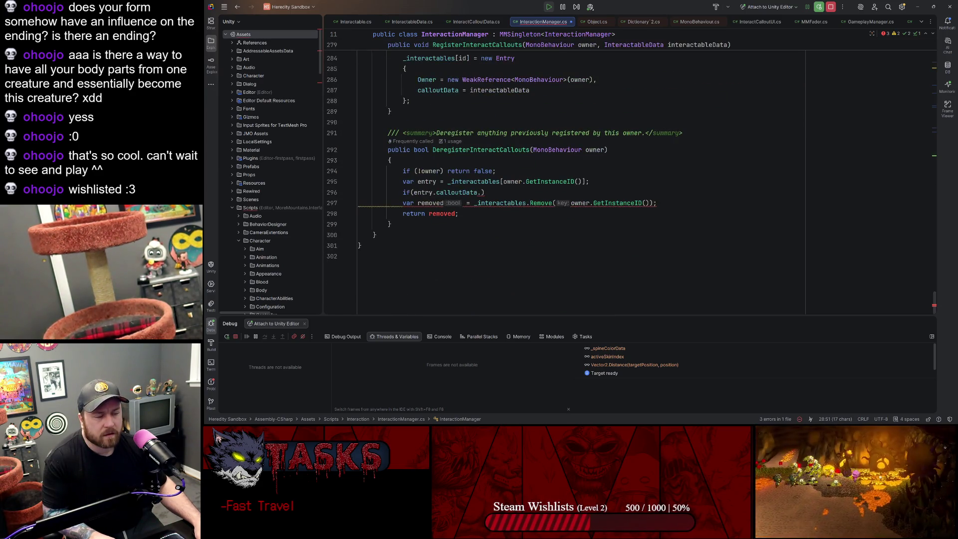
Step: Complete the condition as entry.calloutData == _currentDisplayed and open an empty block beneath it
key(BackSpace)
text(== )
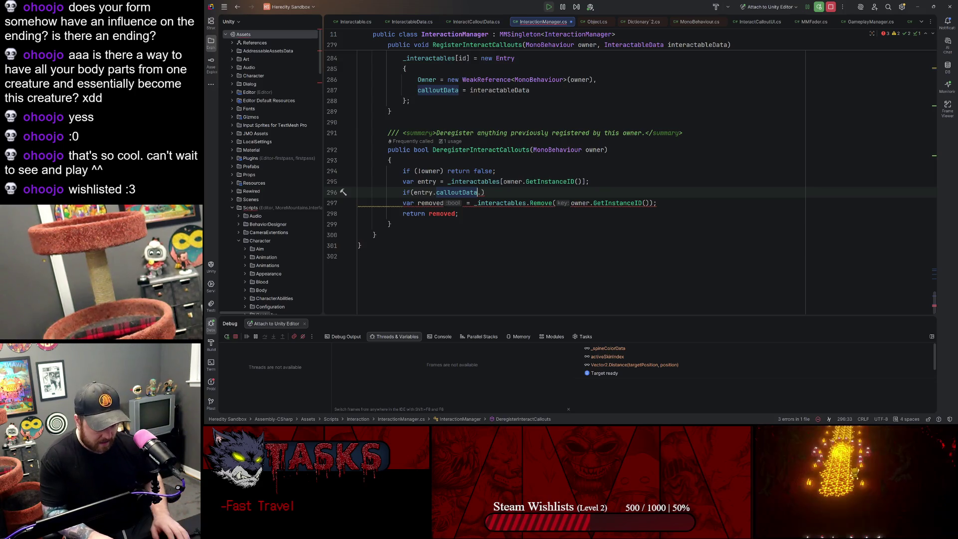
text(_currentDisplayed)
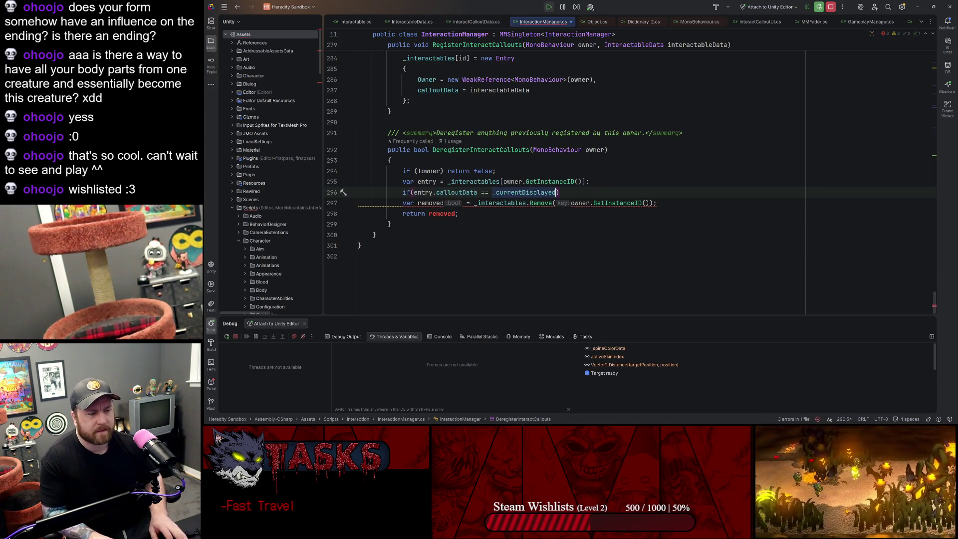
key(Return)
text({)
key(Return)
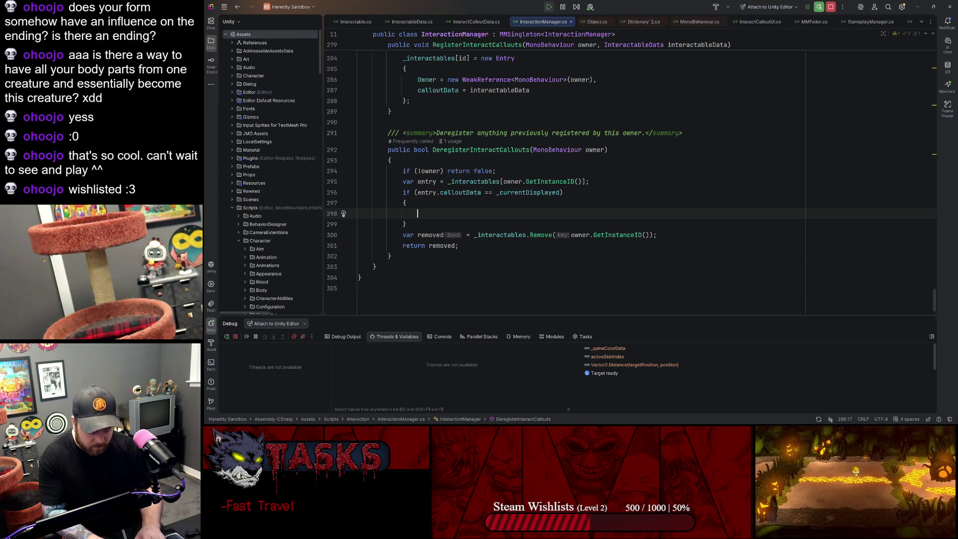
text(Hide)
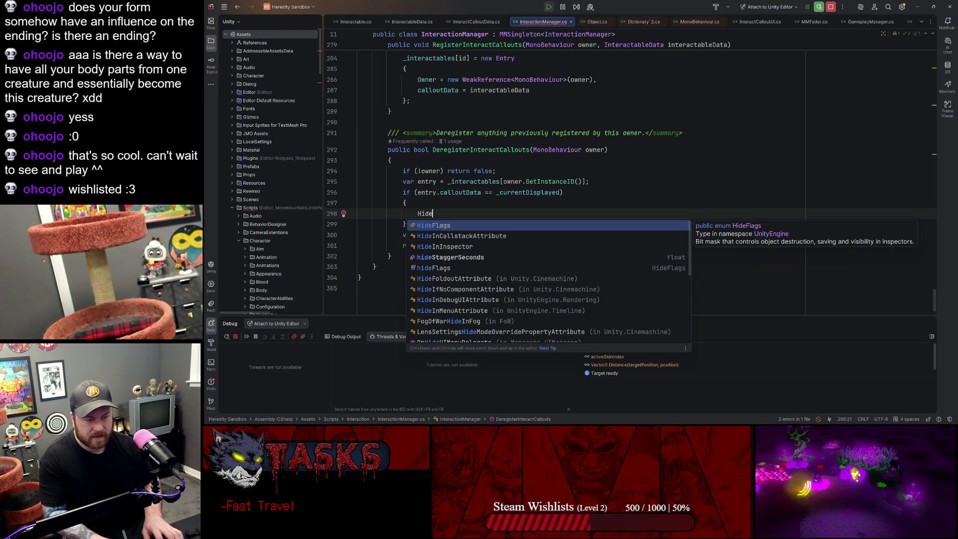
key(BackSpace)
key(BackSpace)
key(BackSpace)
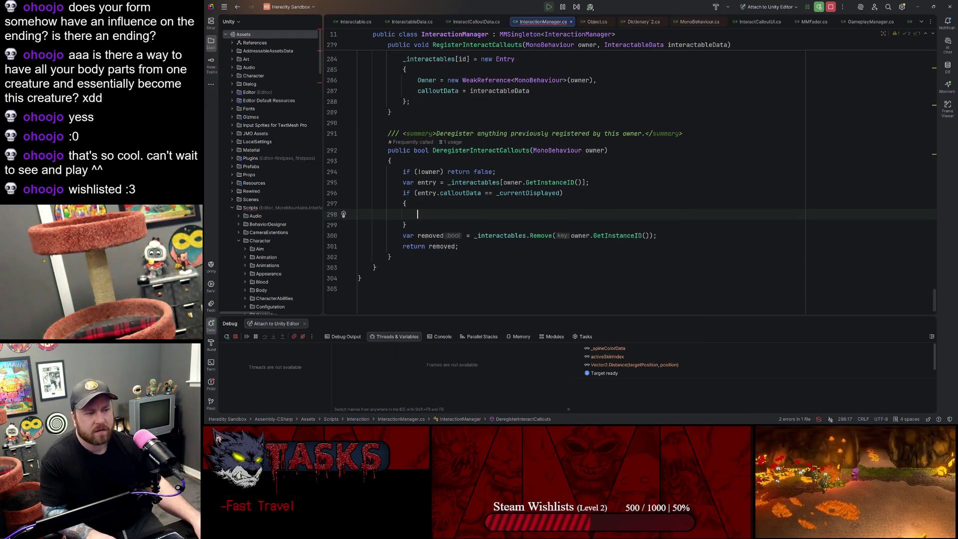
scroll(564, 175, up, 10)
scroll(564, 175, up, 15)
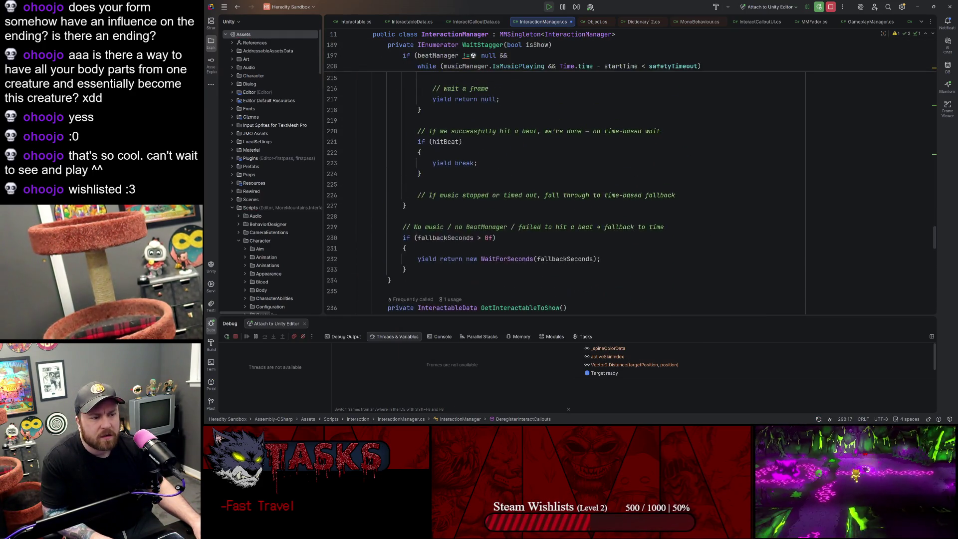
scroll(564, 175, up, 11)
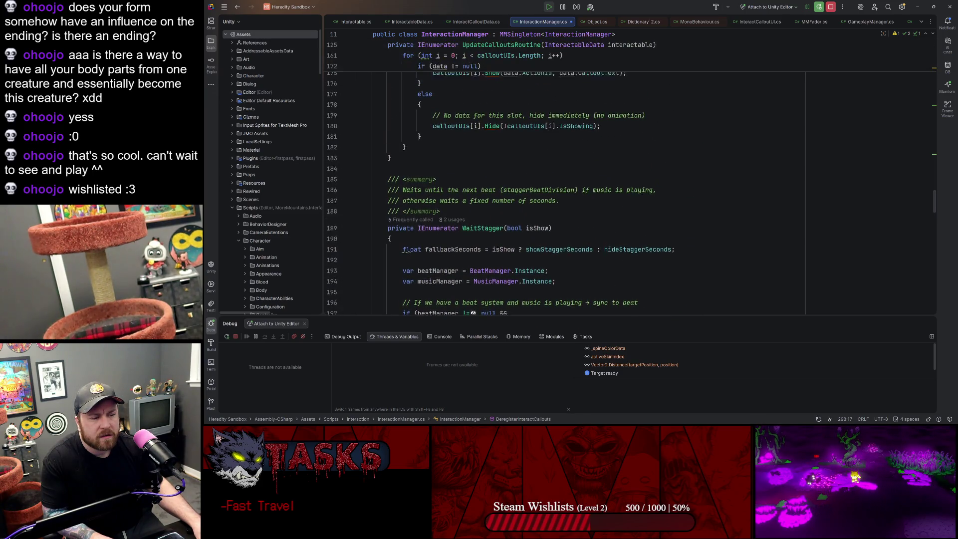
scroll(564, 175, up, 13)
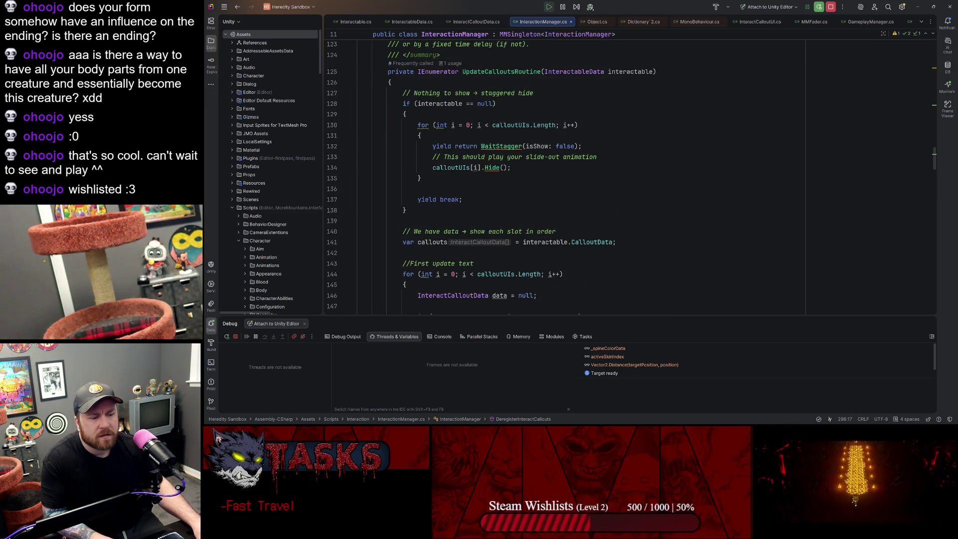
scroll(564, 174, up, 13)
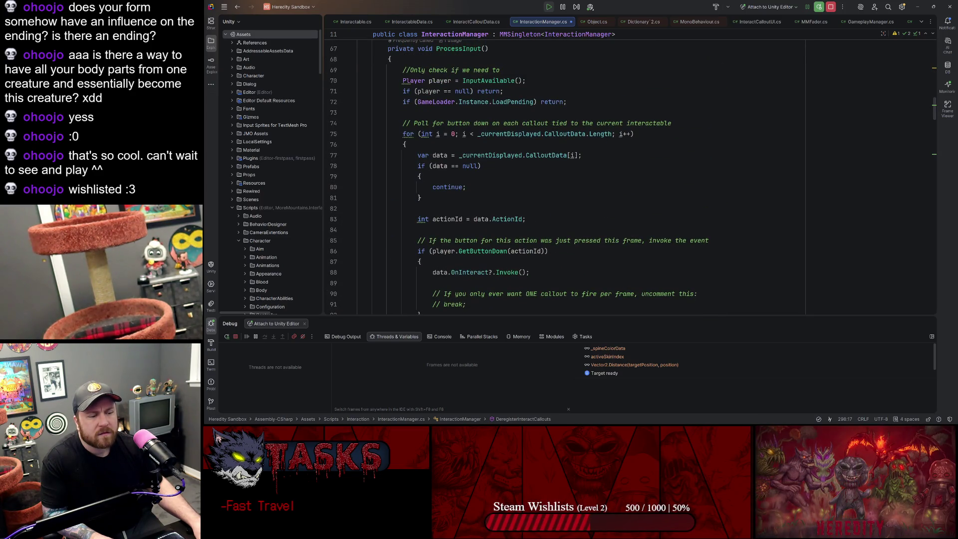
scroll(564, 175, up, 4)
click(488, 176)
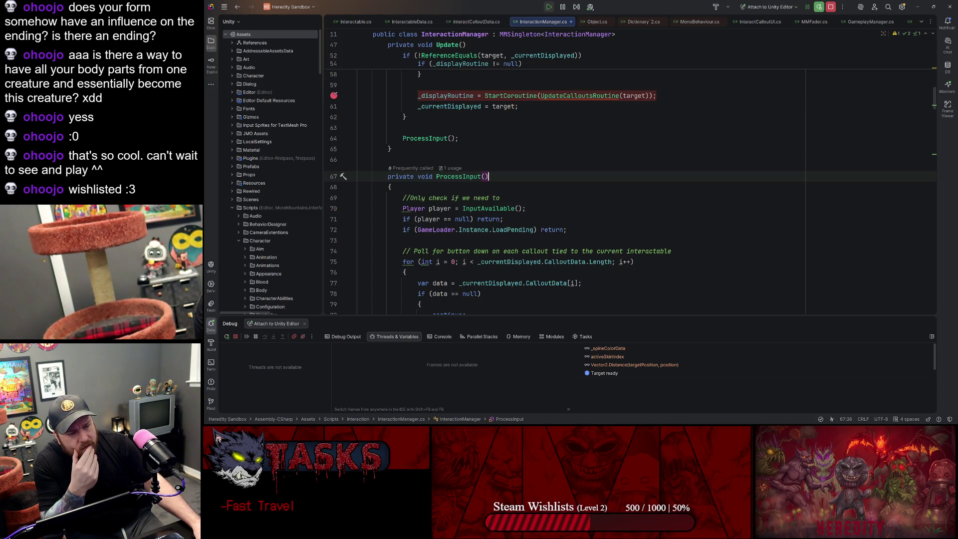
click(657, 95)
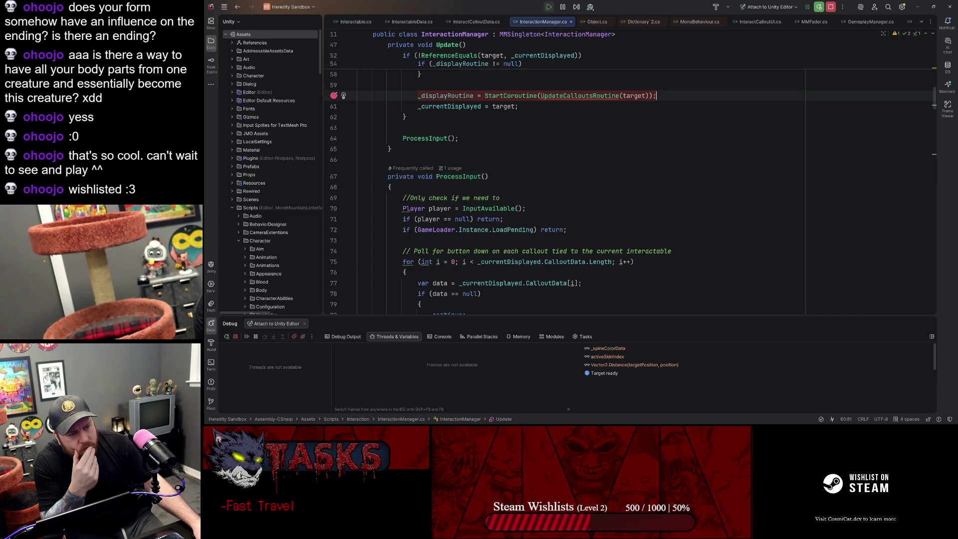
scroll(564, 175, down, 20)
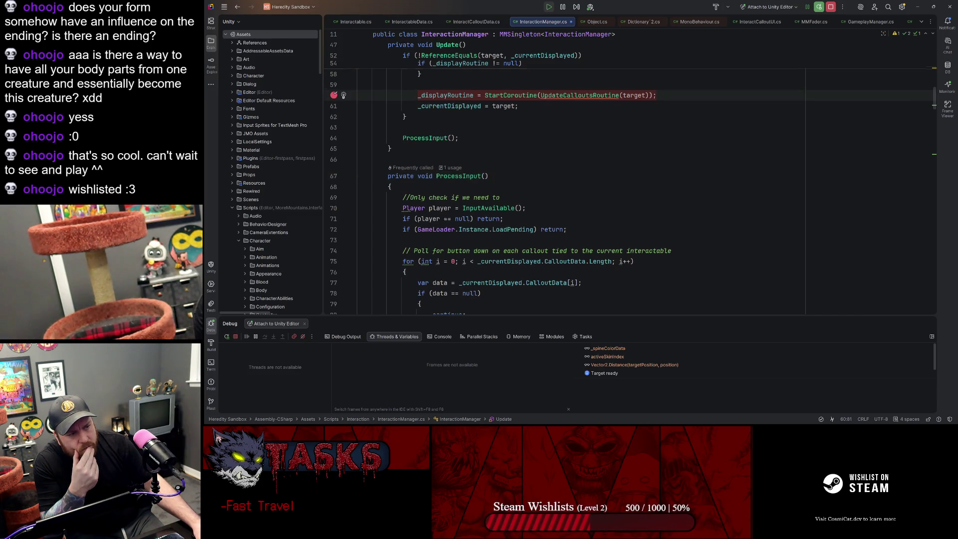
scroll(564, 174, down, 5)
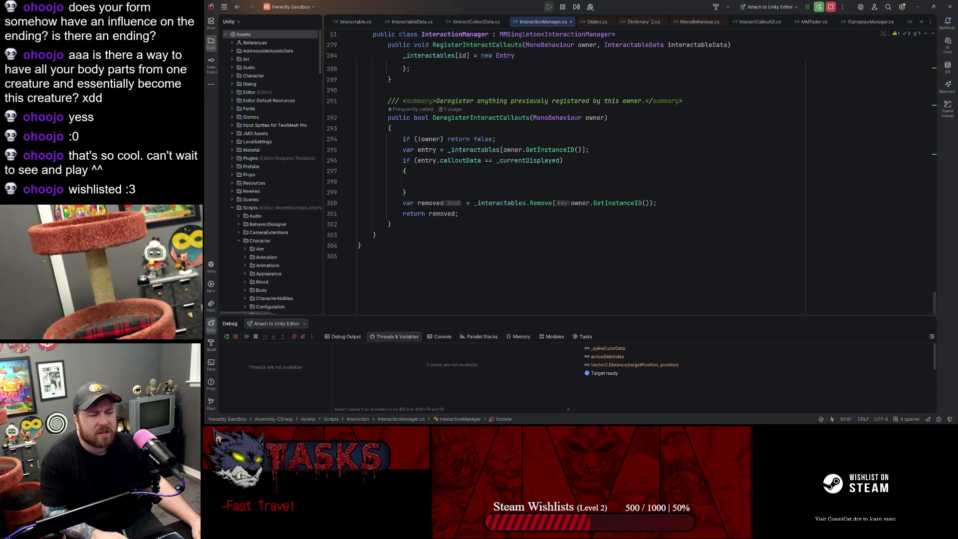
Step: Inside the if block, set _currentDisplayed = null;
double_click(528, 160)
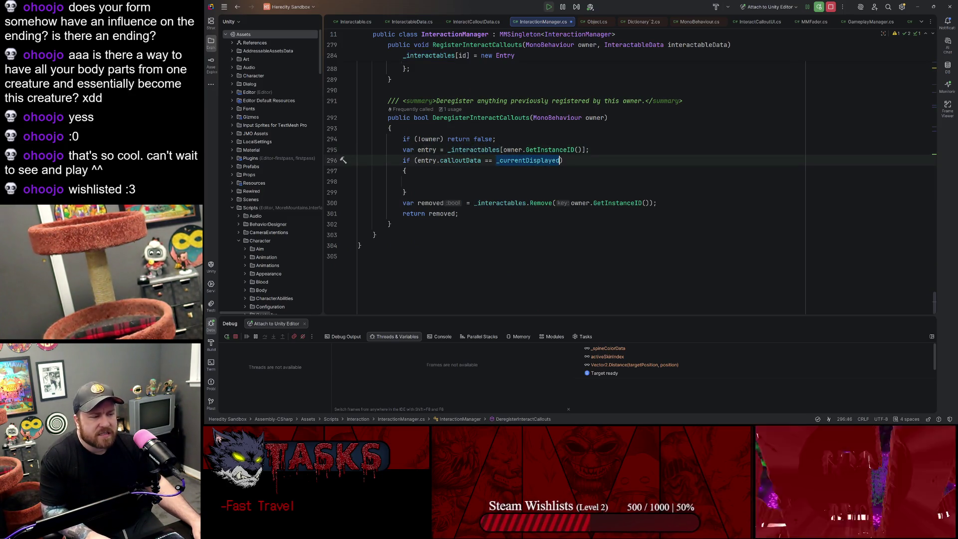
key(ctrl+c)
click(417, 181)
key(ctrl+v)
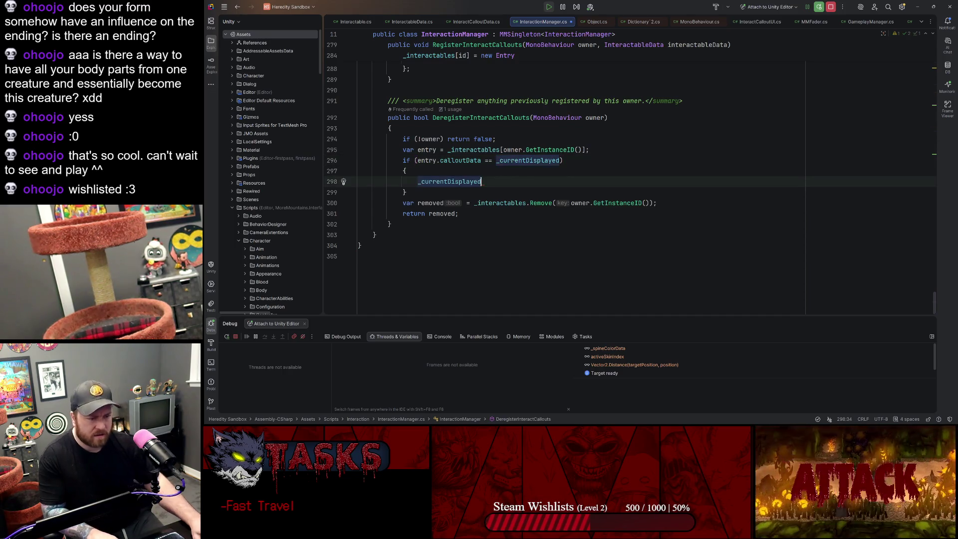
text(= null;)
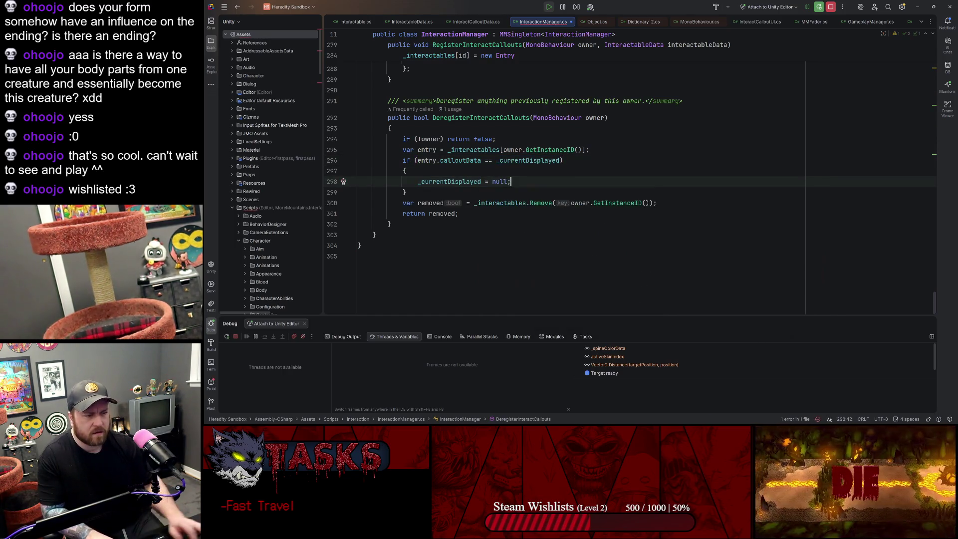
click(407, 193)
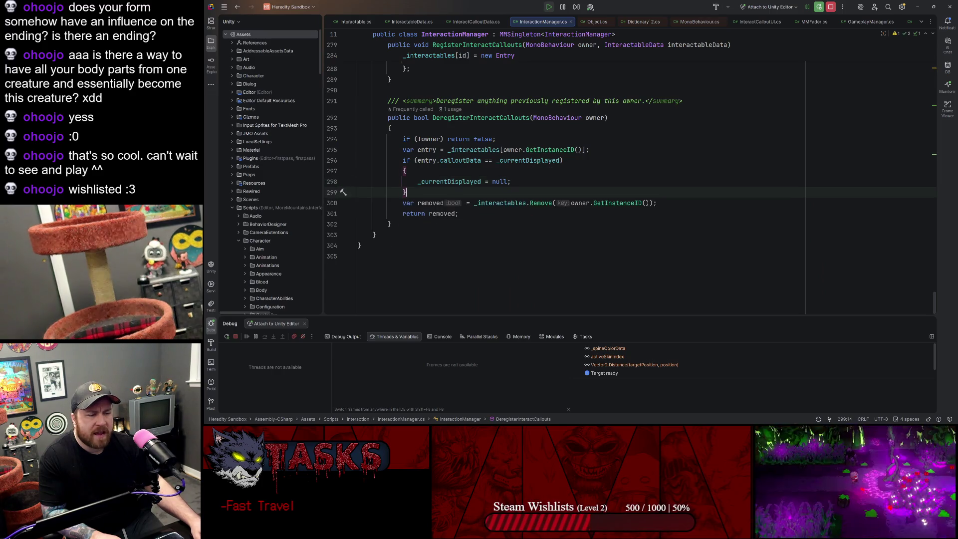
Step: Review the _currentDisplayed usages, the entry removal line and the method's summary comment
click(545, 160)
click(563, 160)
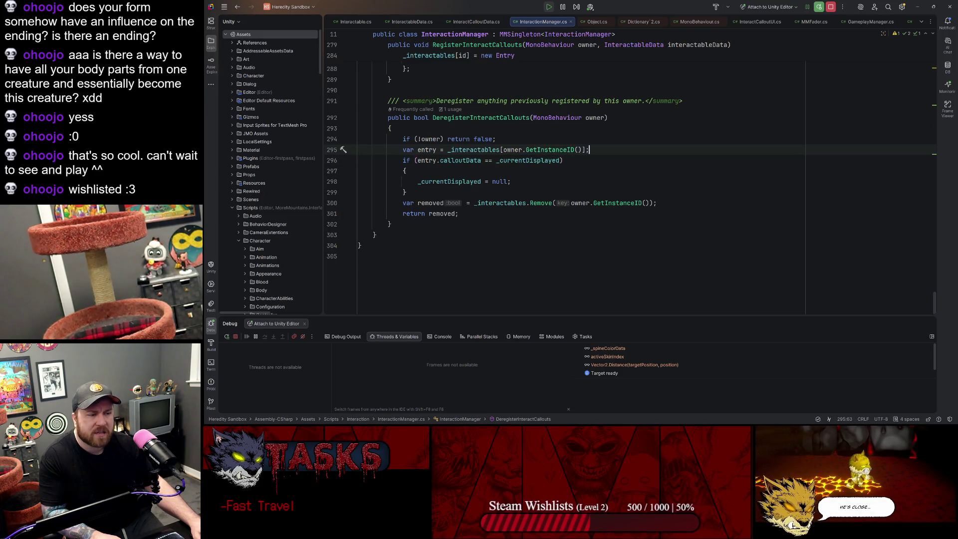
click(657, 203)
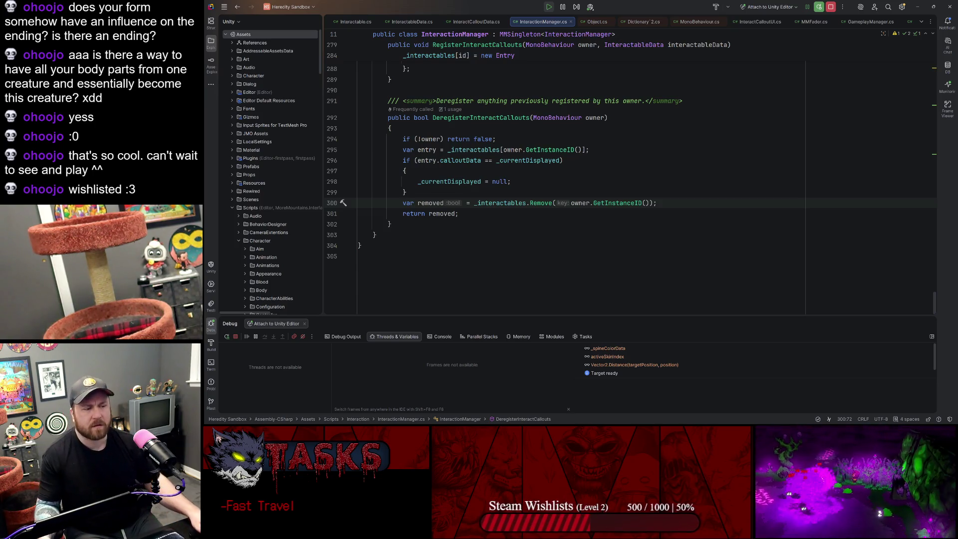
click(682, 100)
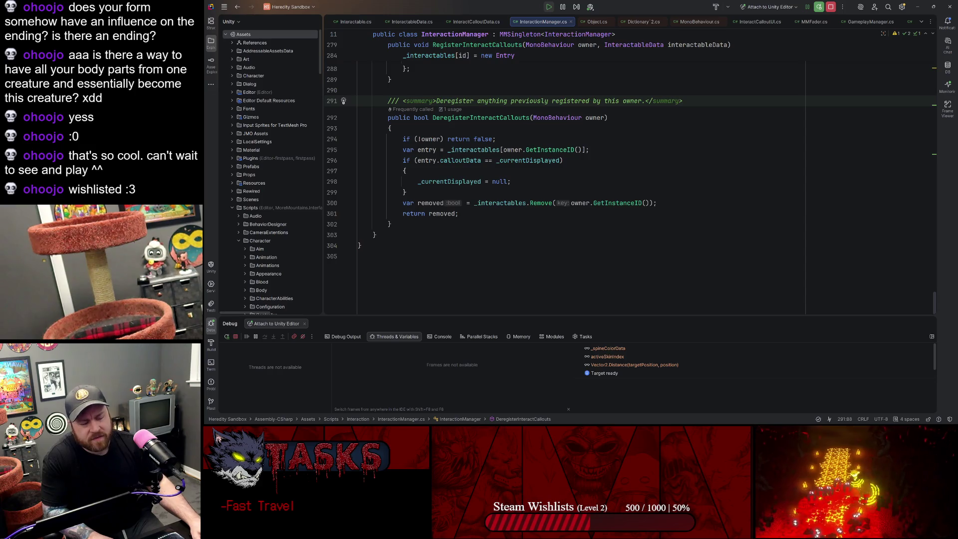
mouse_move(504, 160)
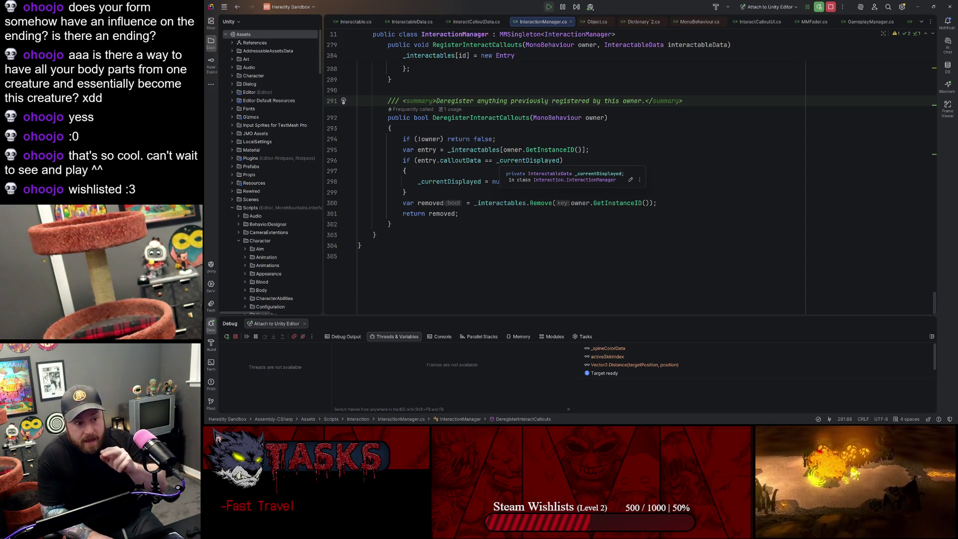
key(Down)
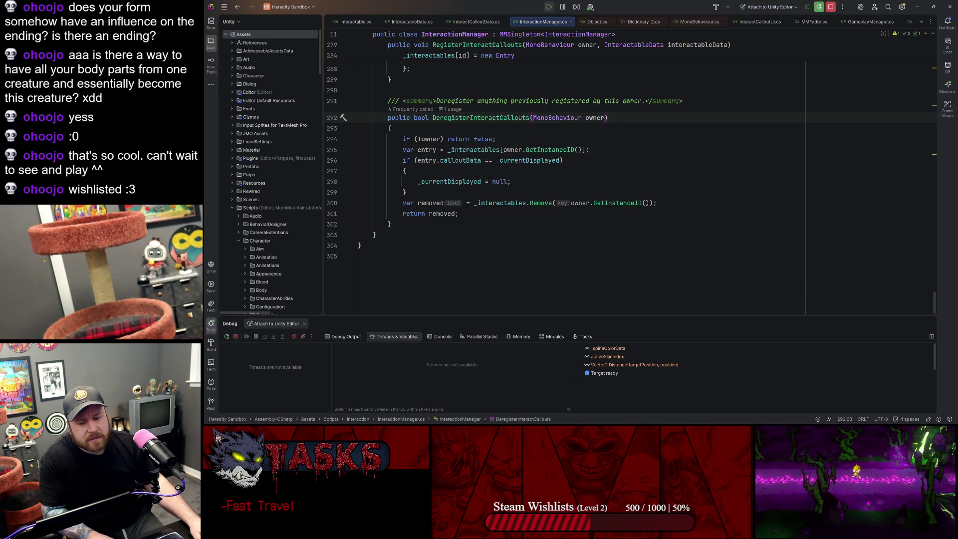
key(Up)
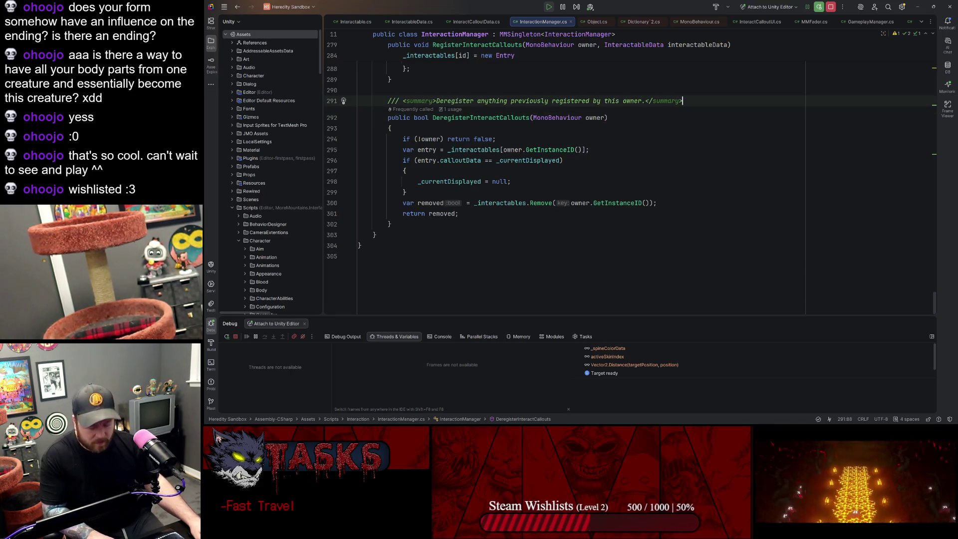
Step: Stop the debugging session and exit Play mode in the Unity Editor
click(831, 6)
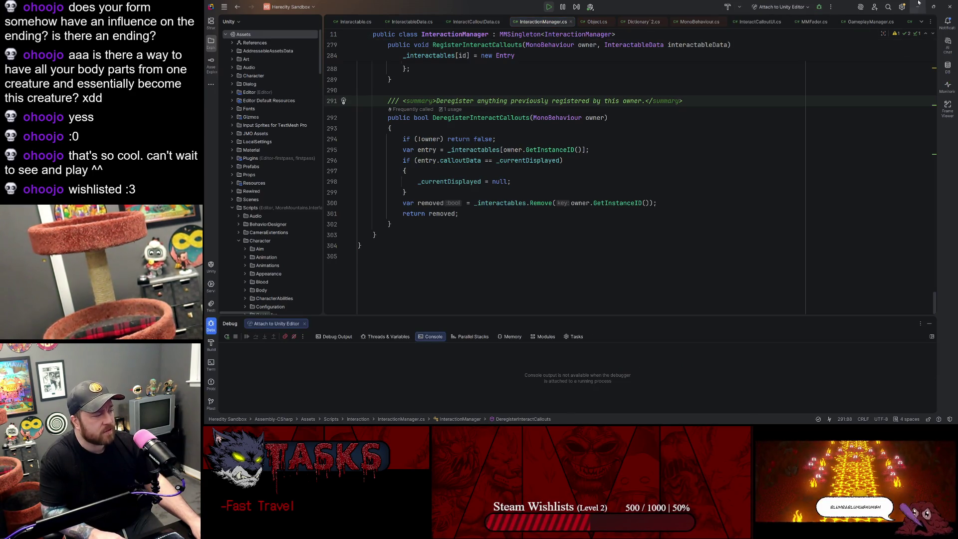
click(918, 4)
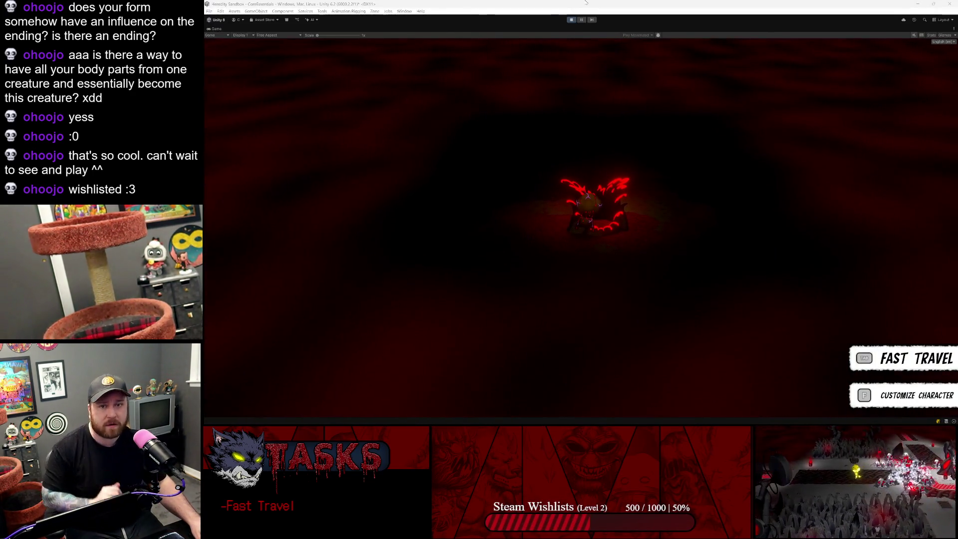
key(ctrl+p)
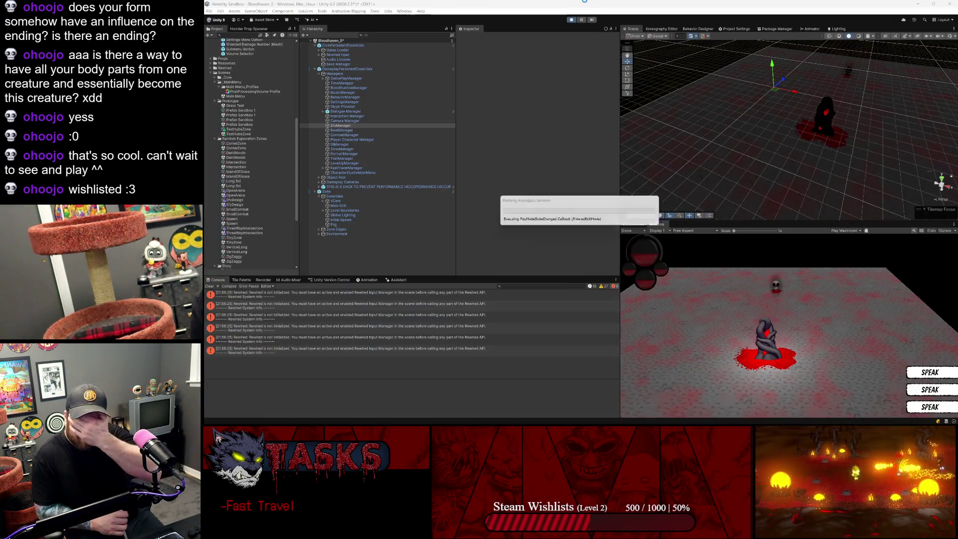
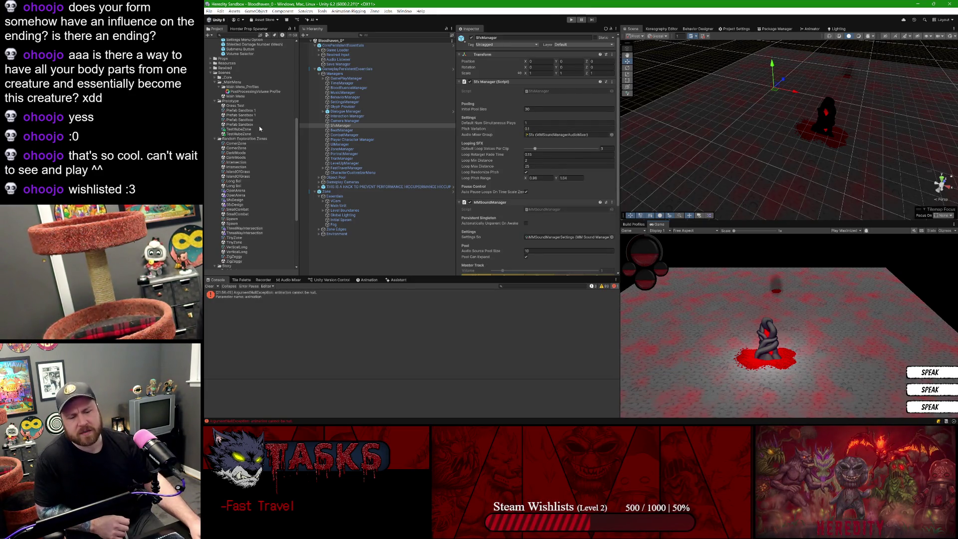
Step: Clear the null-animation error from Unity's Console and bring Rider forward at InteractionManager.cs
click(209, 286)
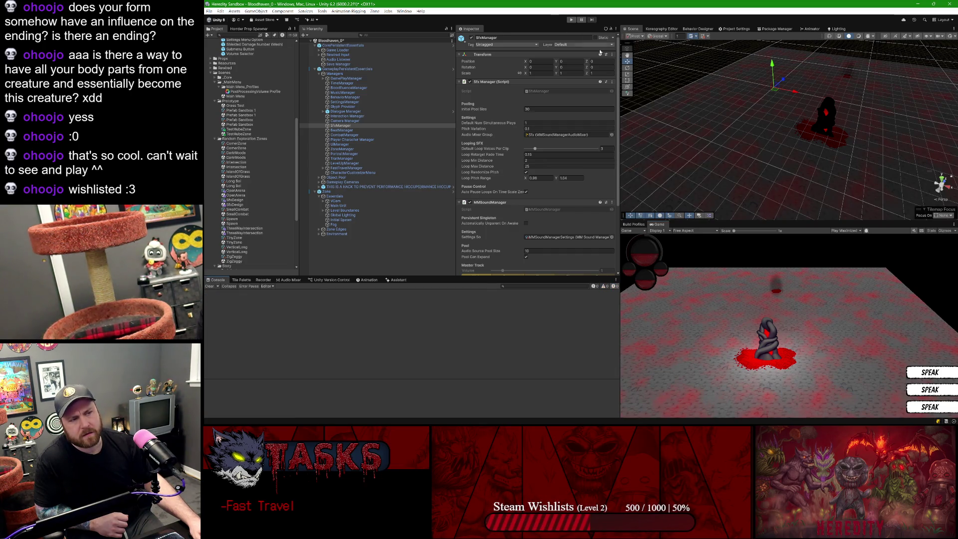
click(649, 420)
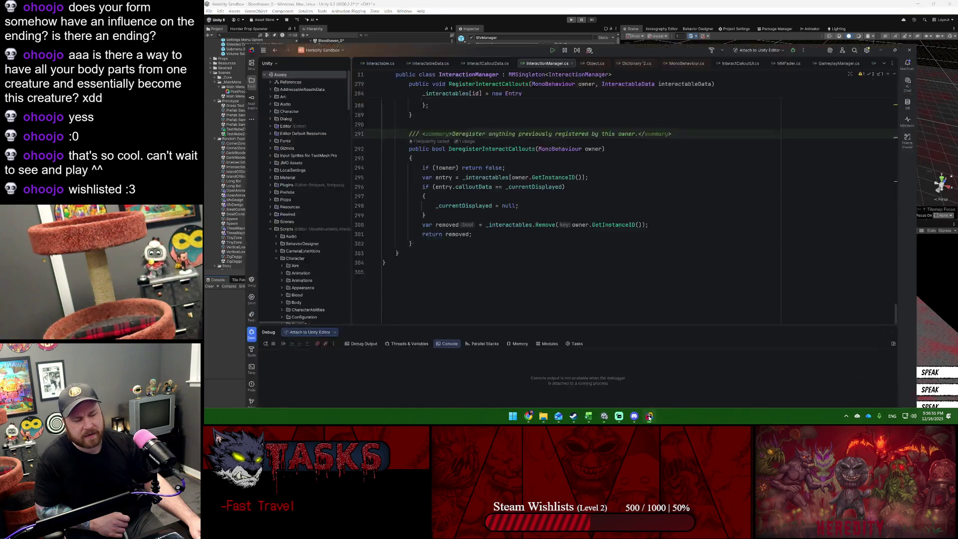
Step: Highlight _currentDisplayed usages and scroll up through InteractionManager.cs to review them
double_click(449, 181)
scroll(449, 181, up, 1)
scroll(564, 184, up, 20)
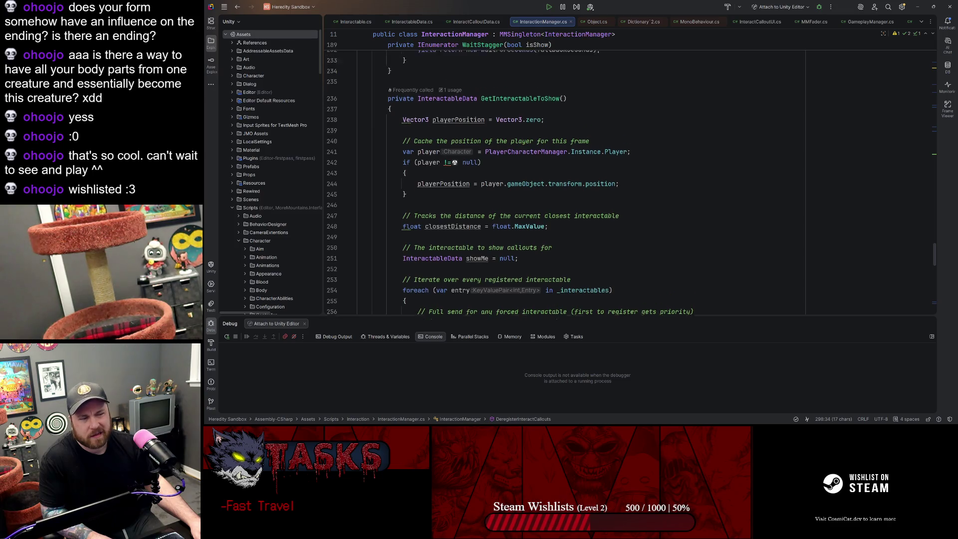
scroll(564, 185, up, 18)
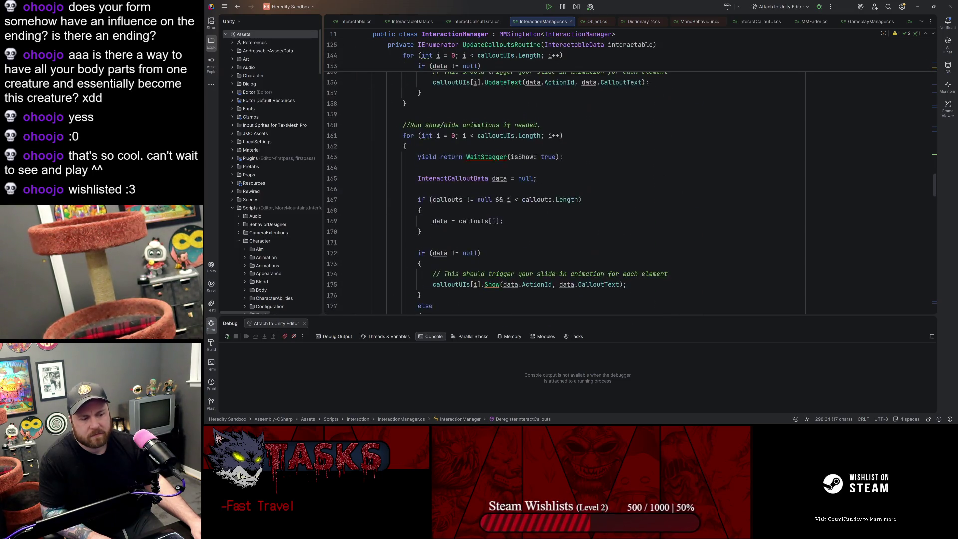
scroll(564, 184, up, 7)
scroll(579, 175, up, 15)
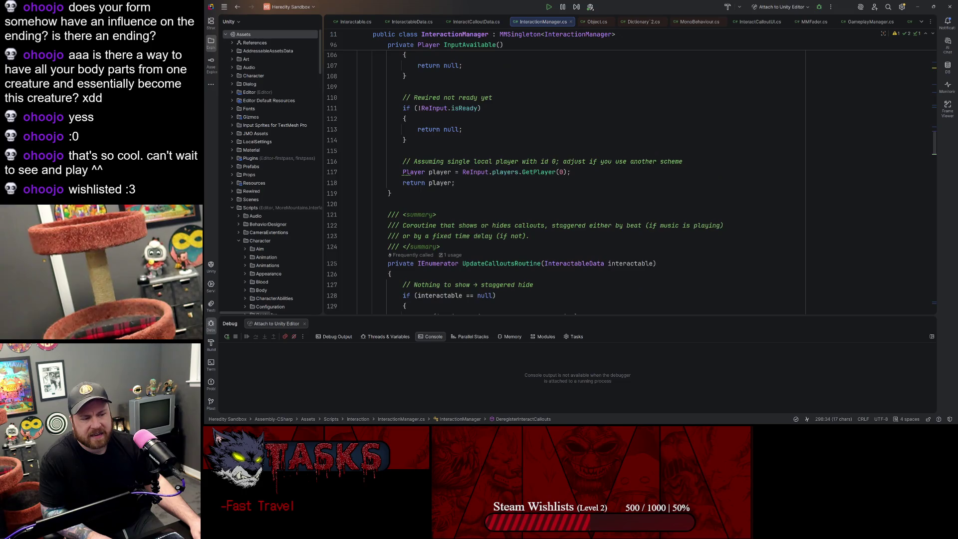
scroll(579, 175, up, 11)
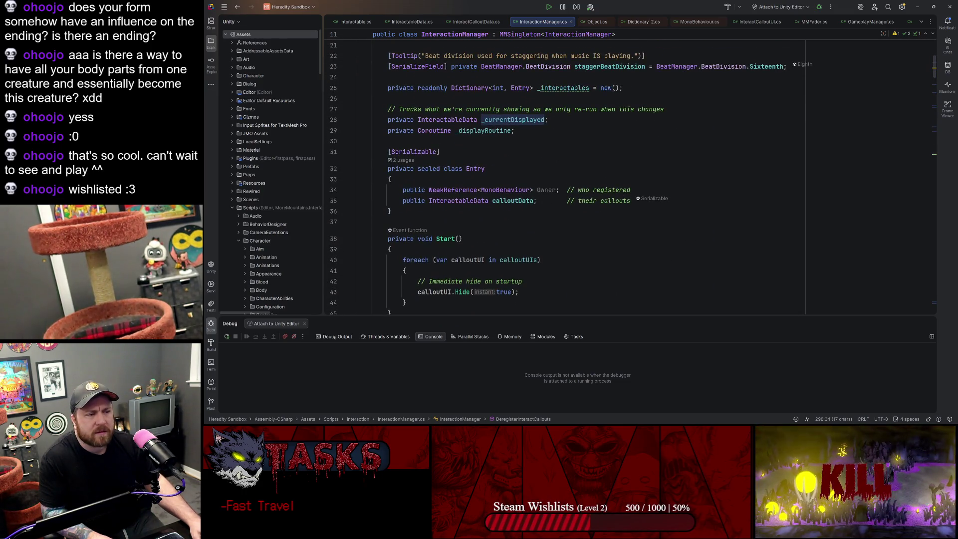
Step: Inspect the InteractableData class and its CalloutData, then navigate back to InteractionManager.cs
click(455, 120)
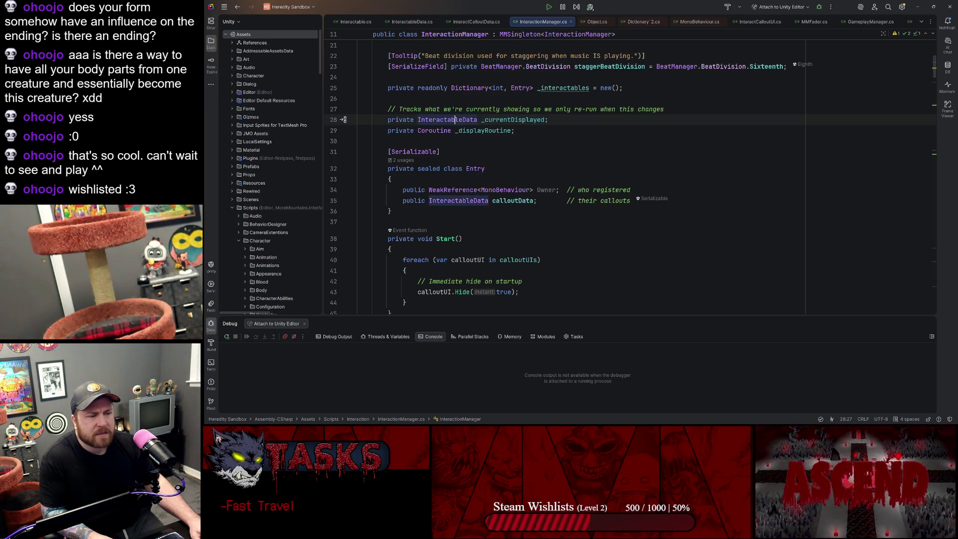
key(ctrl+b)
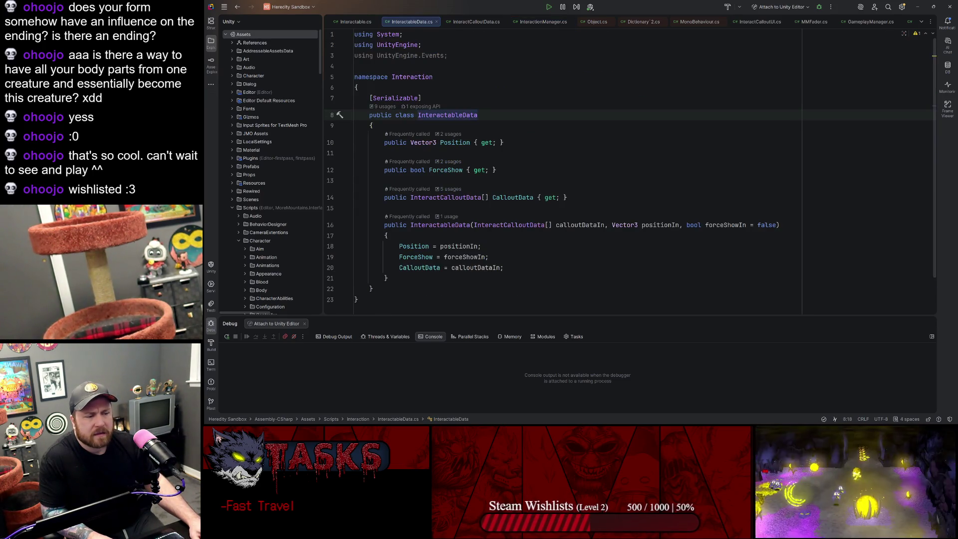
double_click(513, 197)
key(ctrl+alt+Left)
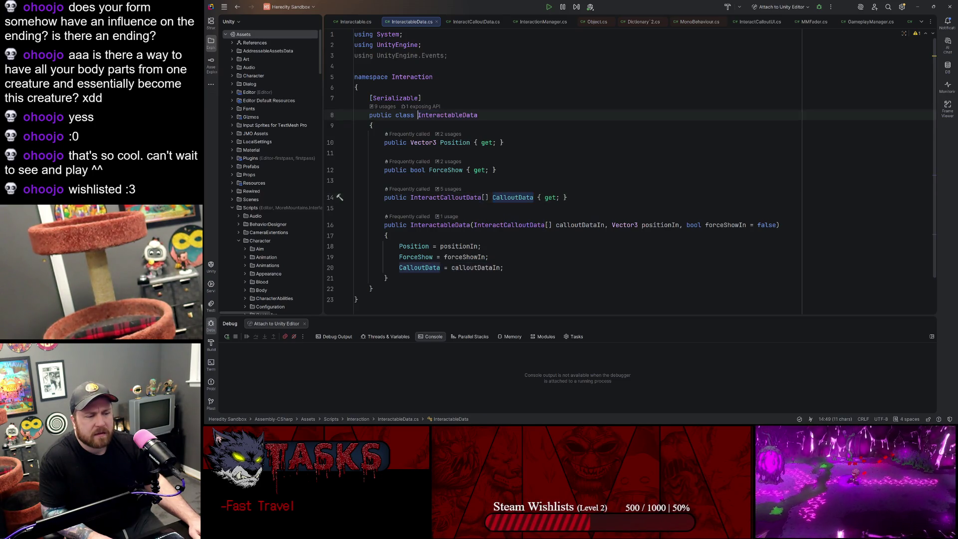
key(ctrl+alt+Left)
Step: Review the callout code and search the file for calloutUIs
scroll(500, 198, down, 5)
scroll(564, 175, up, 2)
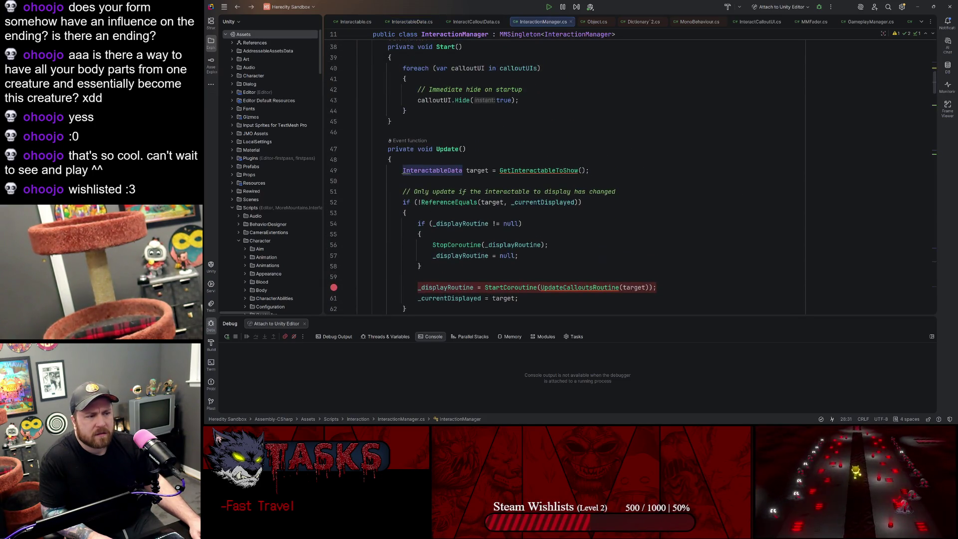
scroll(564, 175, up, 5)
scroll(564, 175, down, 15)
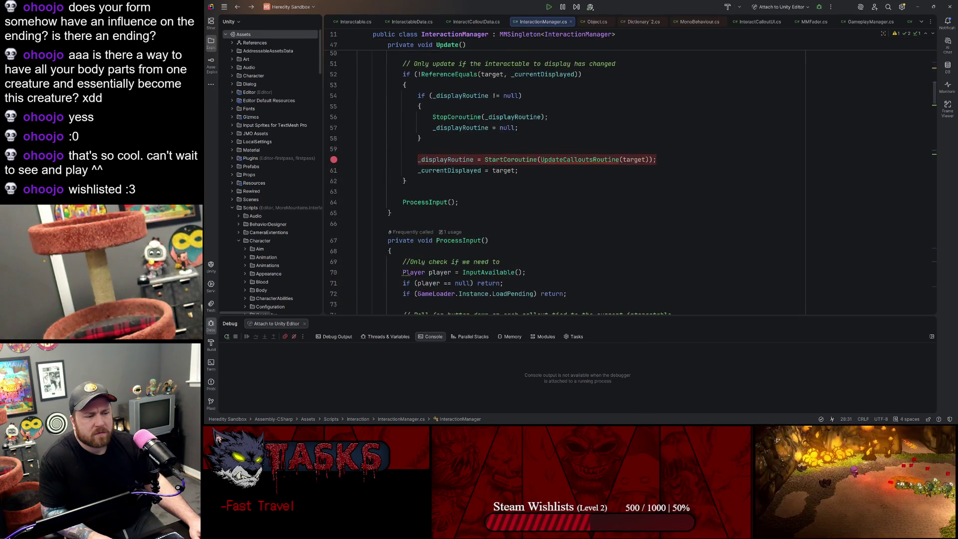
scroll(564, 175, down, 5)
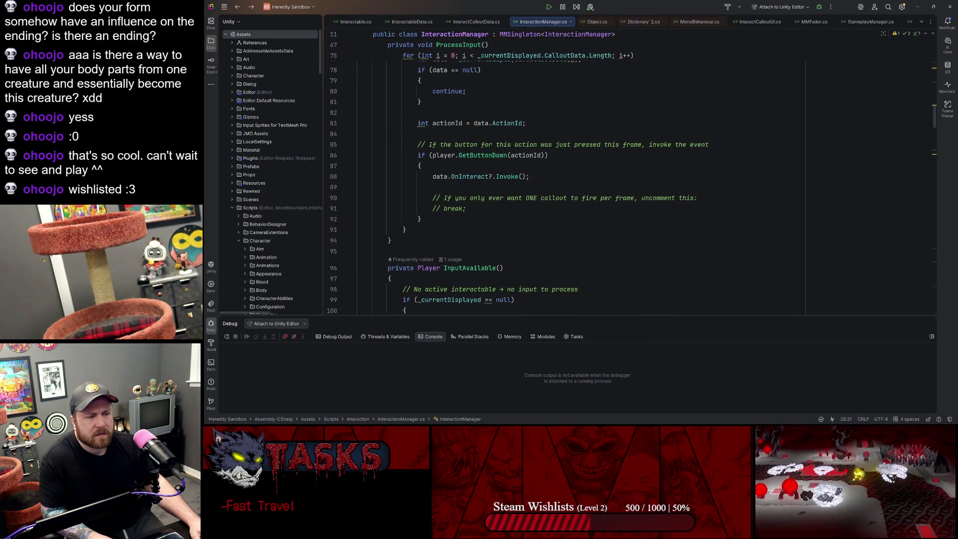
scroll(564, 174, down, 6)
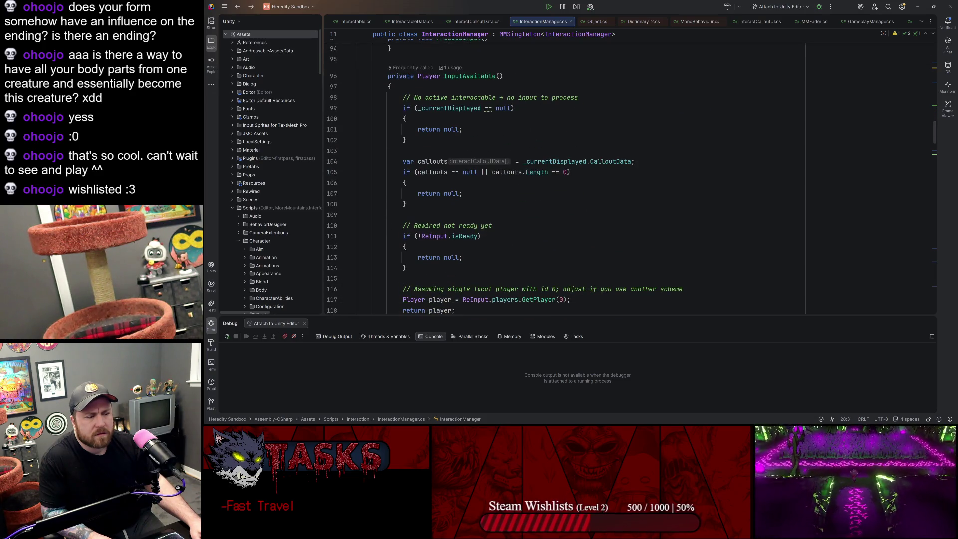
scroll(564, 175, up, 20)
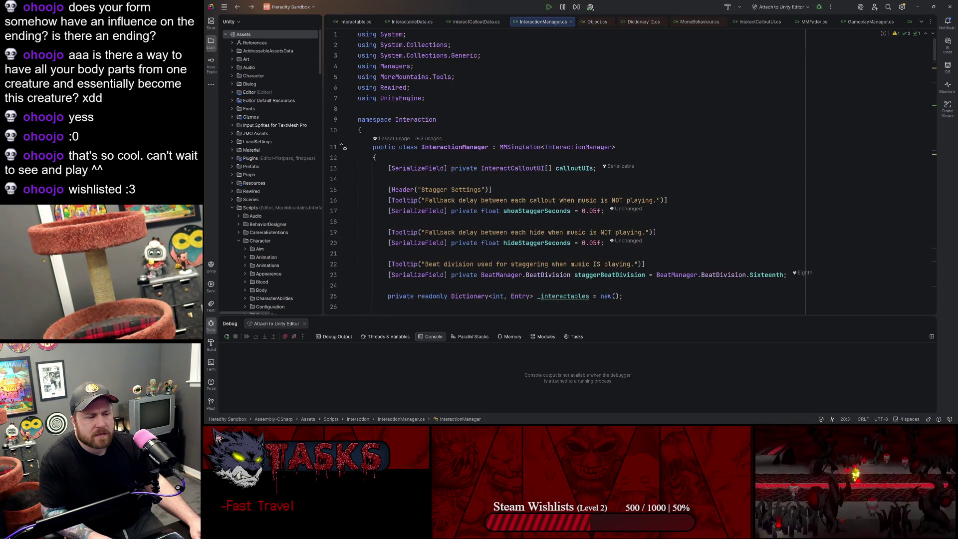
scroll(564, 174, down, 2)
click(593, 104)
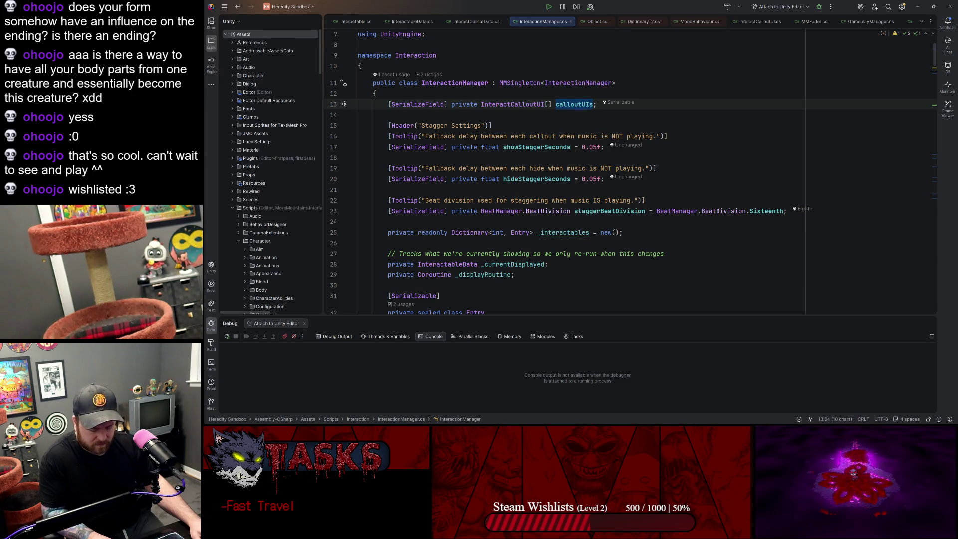
key(ctrl+f)
Step: Paste the Start() foreach Hide loop into DeregisterInteractCallouts after _currentDisplayed = null, then recompile in Unity
click(493, 36)
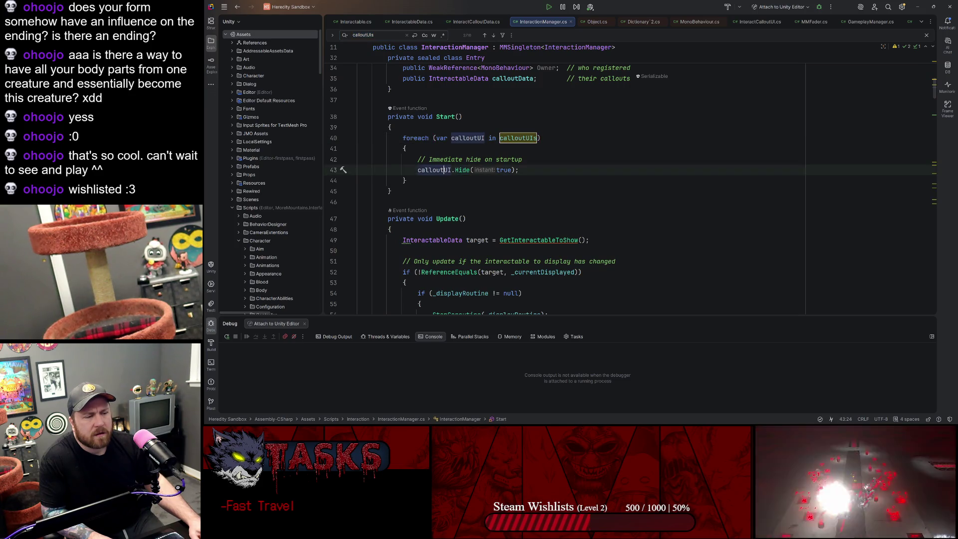
drag(406, 180, 392, 128)
key(ctrl+c)
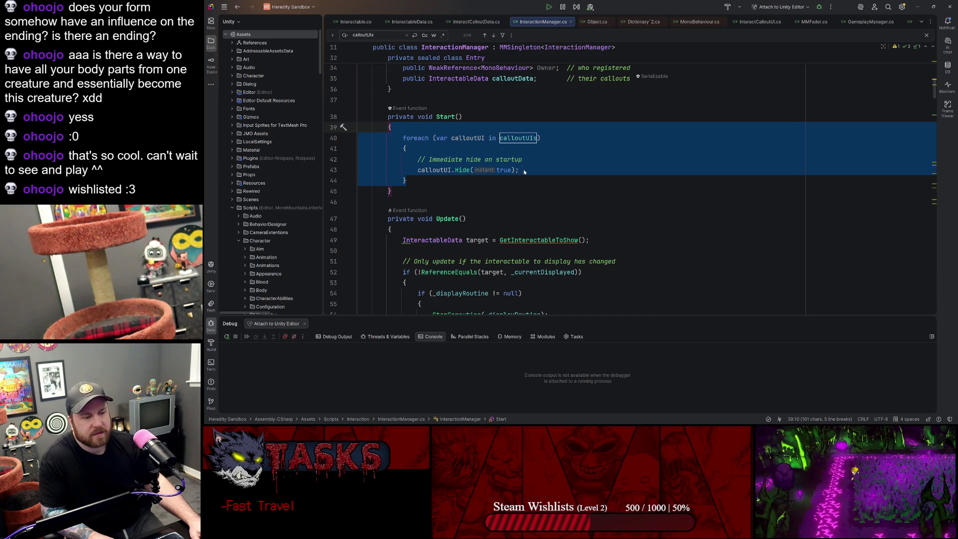
scroll(524, 172, down, 20)
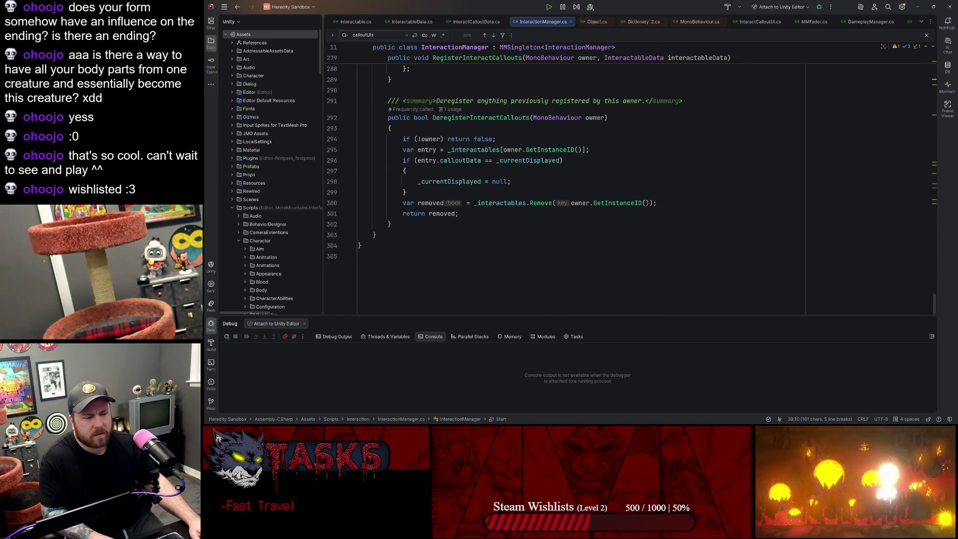
click(514, 181)
key(Return)
key(ctrl+v)
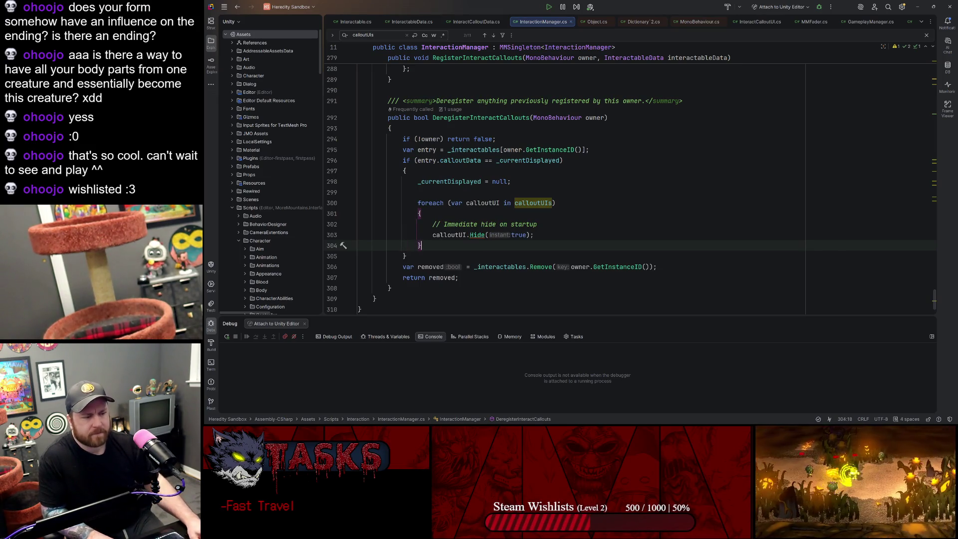
click(916, 5)
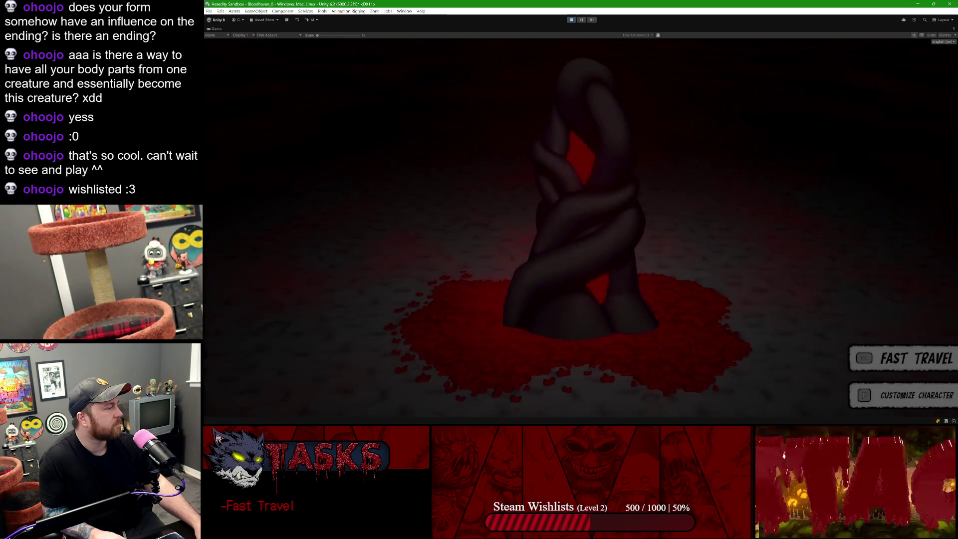
Step: Fast travel the player from the statue room to a dark area, then restore the full editor layout
key(Tab)
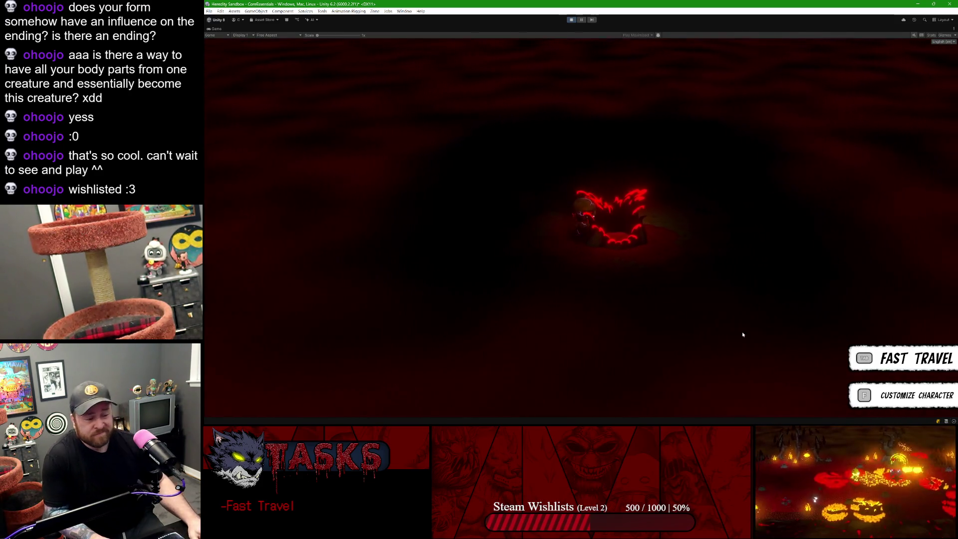
key(shift+space)
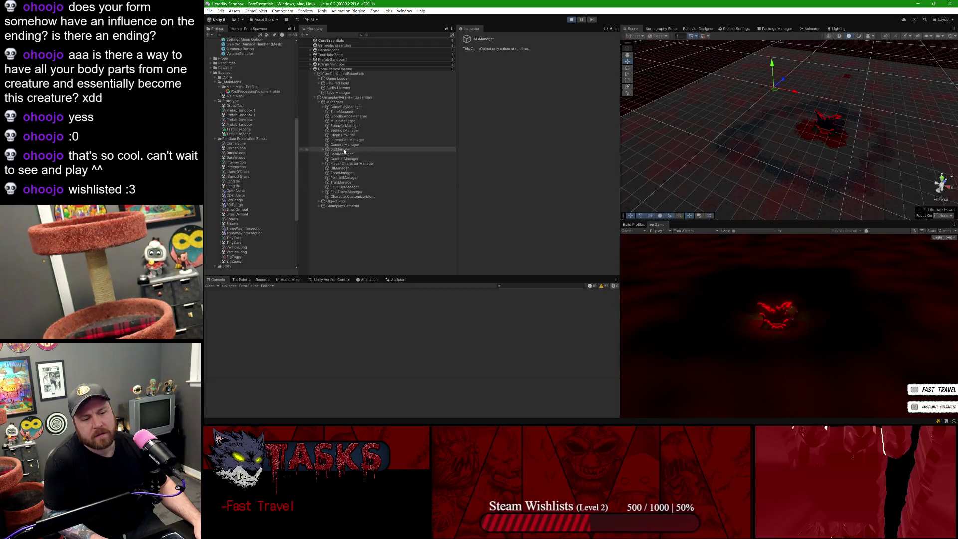
Step: Select the InteractionManager object in the Hierarchy to show its callout settings
click(344, 144)
click(345, 140)
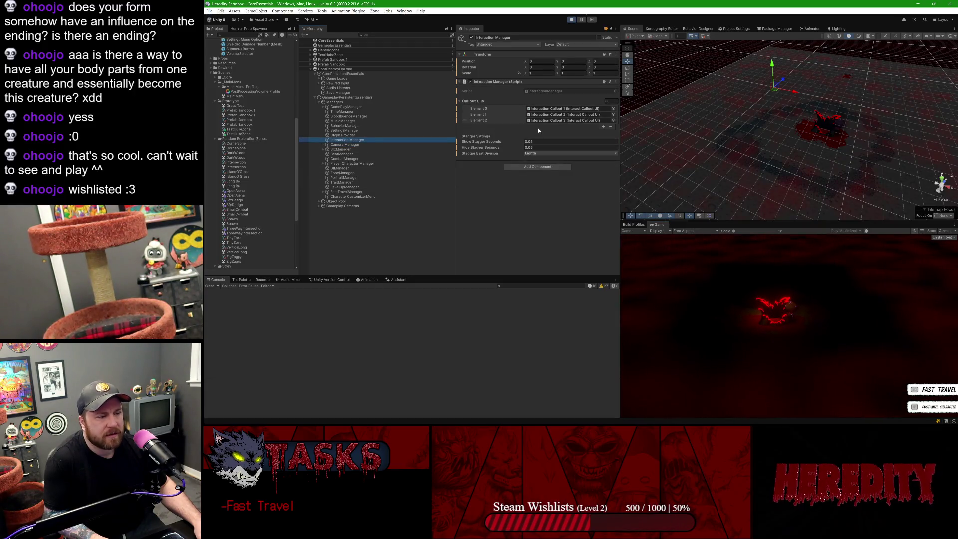
click(549, 108)
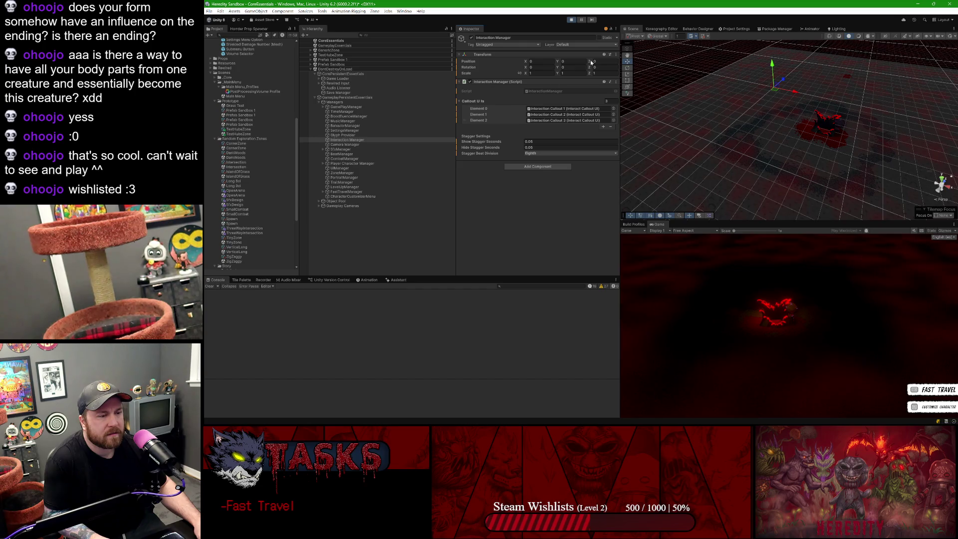
Step: Switch the Inspector to Debug mode and back to Normal, then return to Rider
click(616, 28)
click(632, 41)
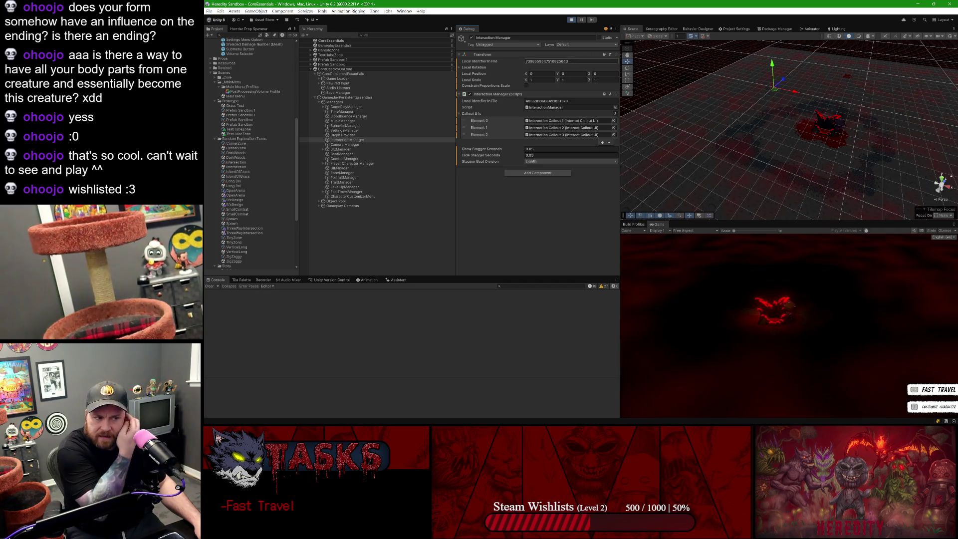
click(617, 28)
click(630, 52)
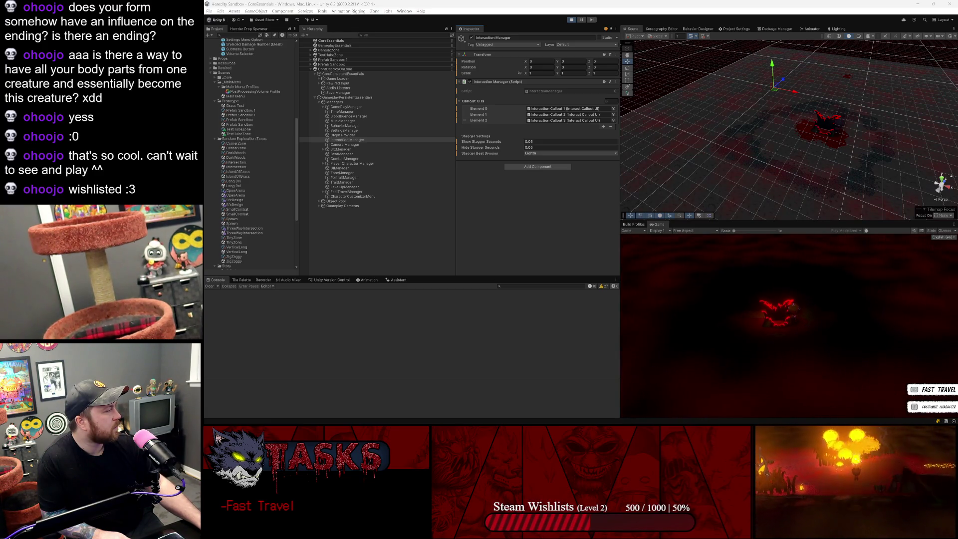
click(564, 10)
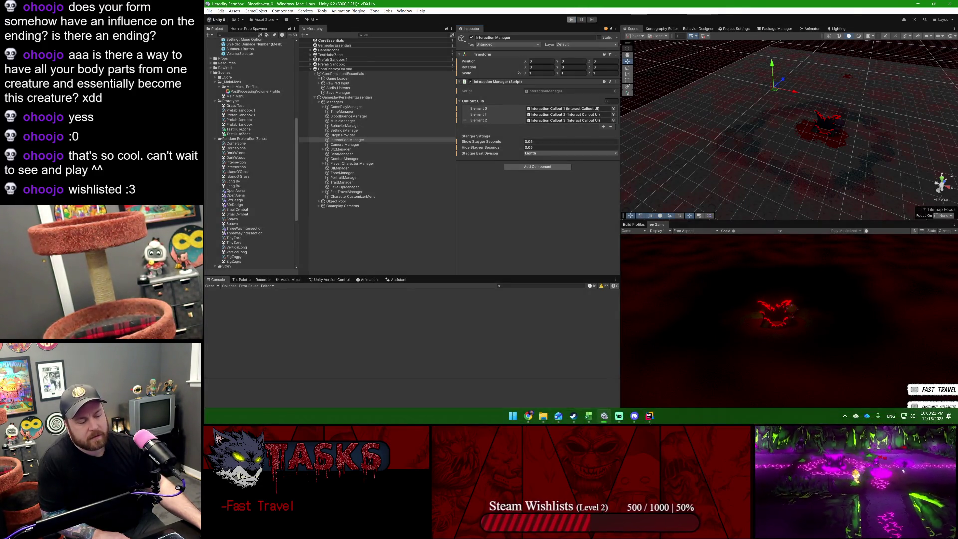
click(649, 420)
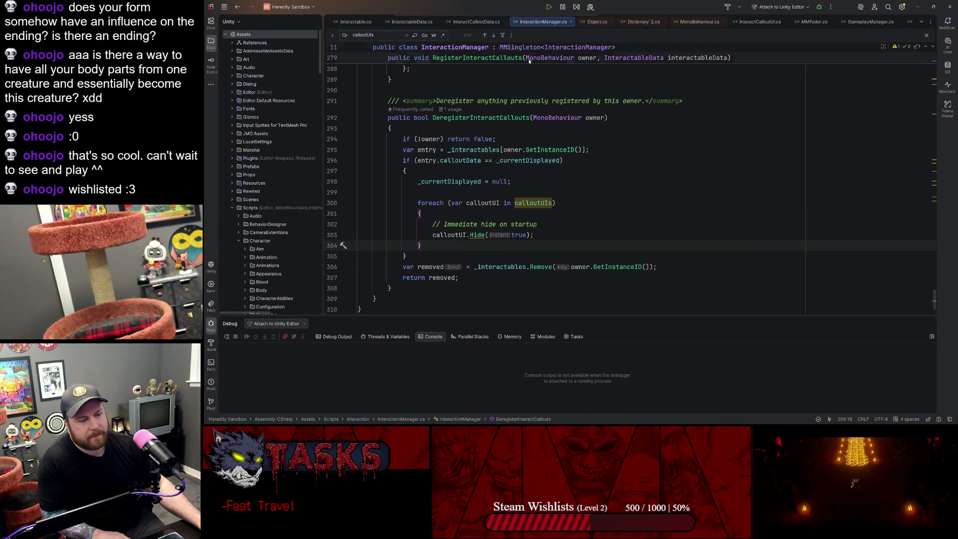
Step: Add breakpoints on the owner checks at lines 281 and 294 of InteractionManager.cs
scroll(629, 183, up, 3)
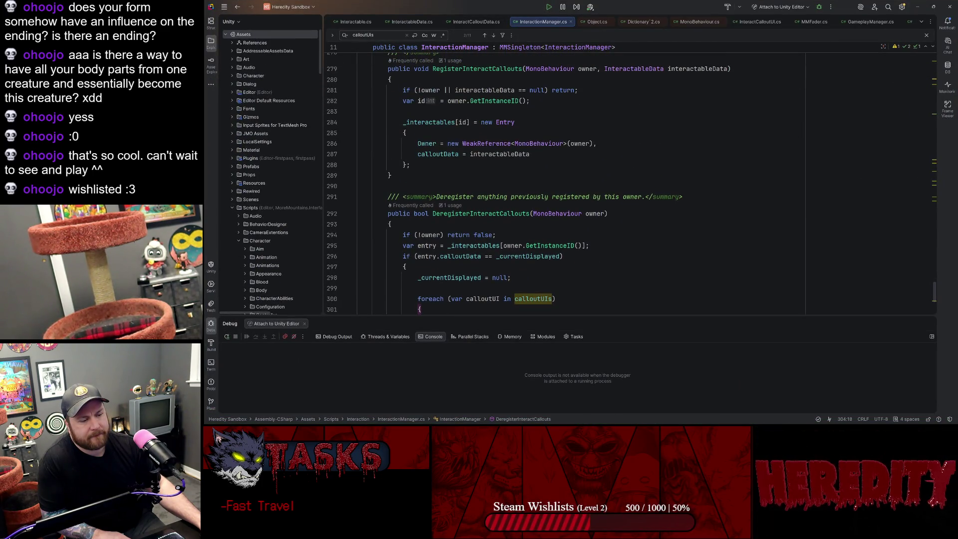
scroll(354, 184, up, 3)
click(333, 187)
scroll(336, 205, down, 3)
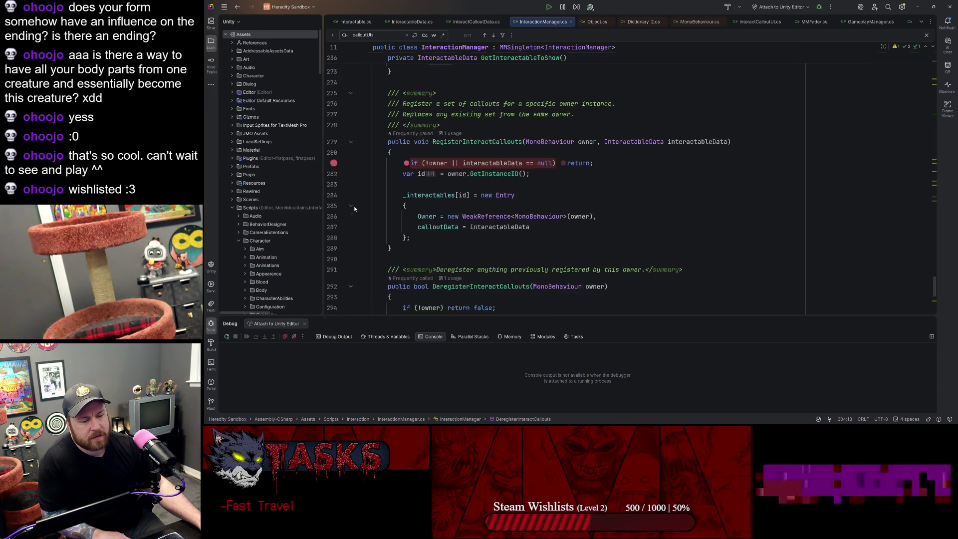
click(334, 235)
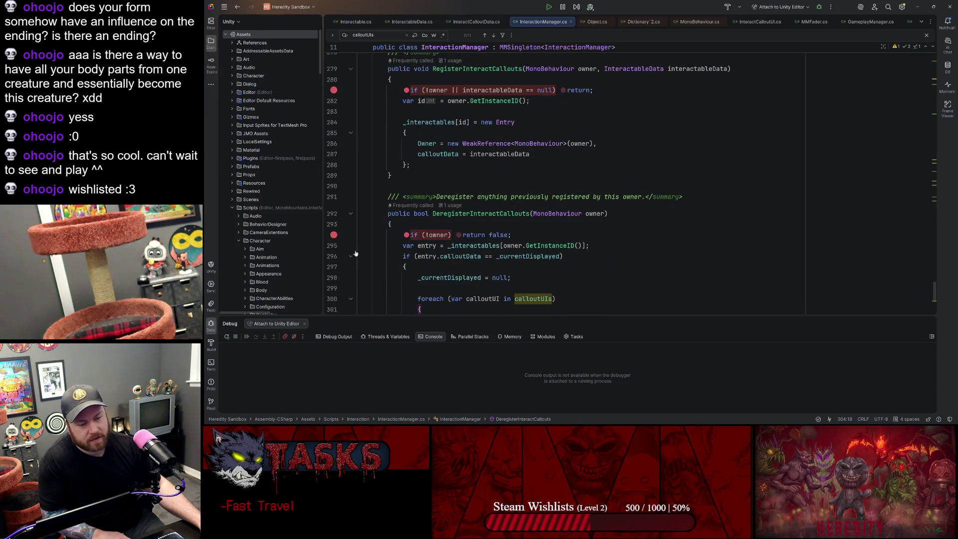
click(919, 5)
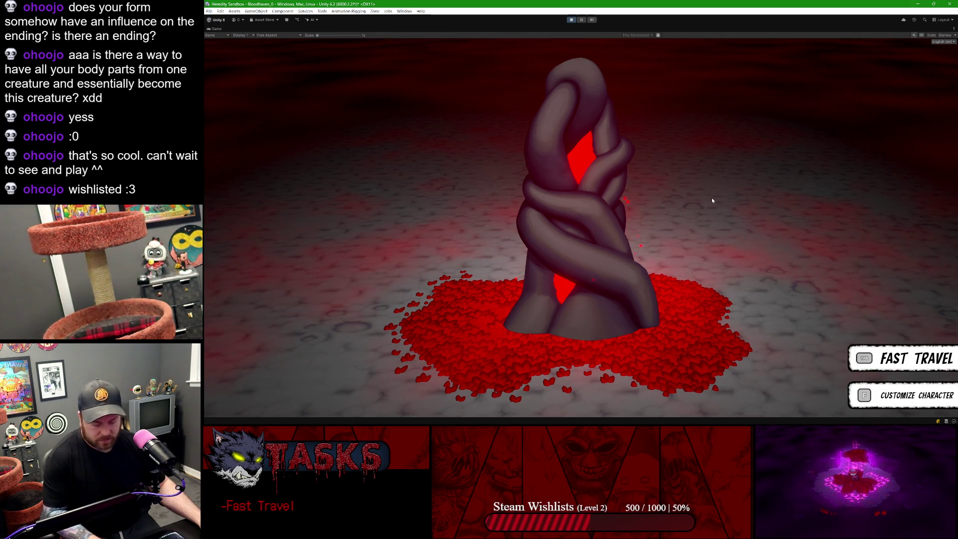
click(649, 415)
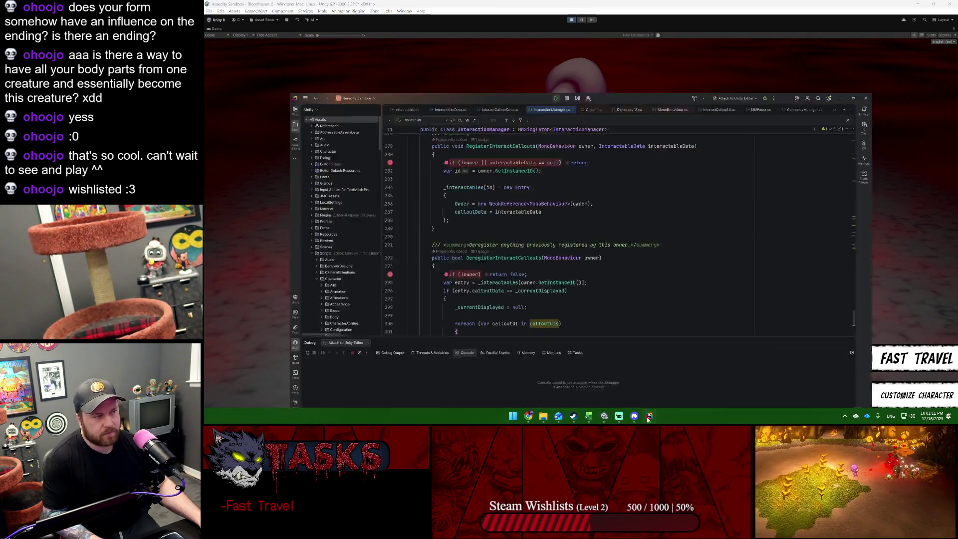
Step: Attach Rider's debugger to the Unity Editor, play until the breakpoints hit, and resume twice
click(819, 7)
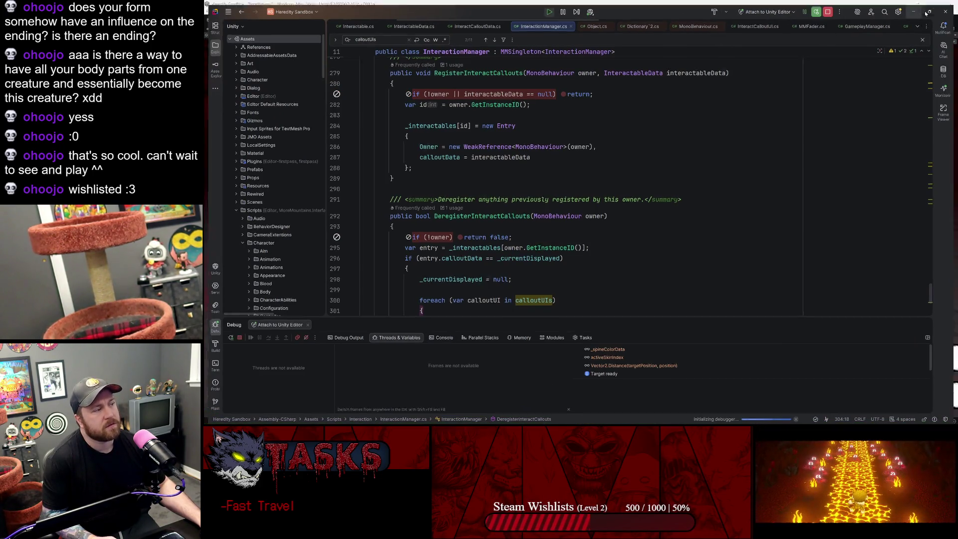
key(alt+Tab)
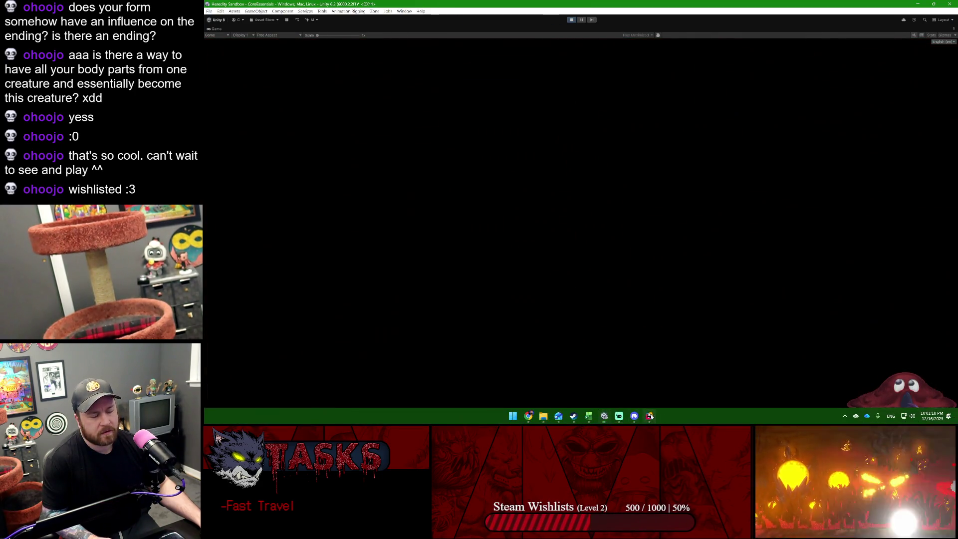
click(651, 417)
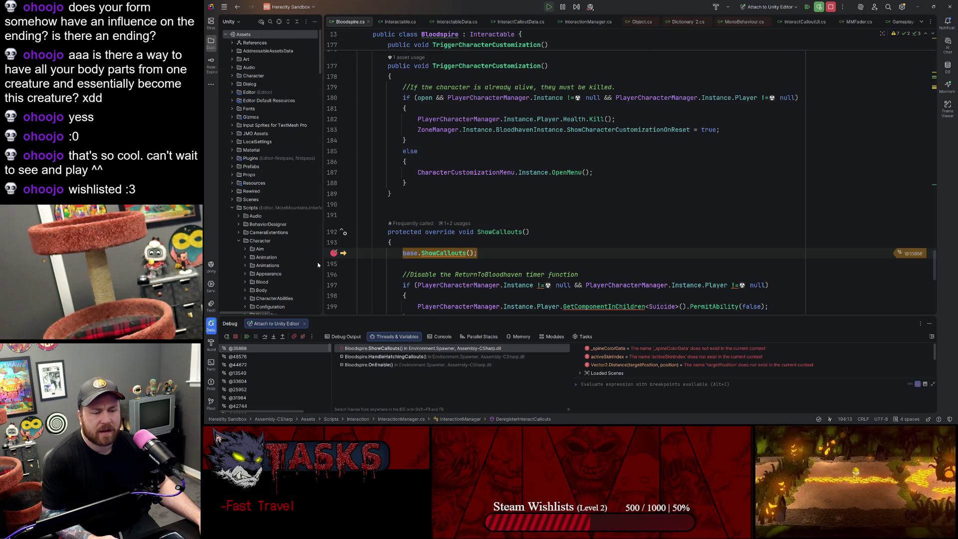
click(247, 337)
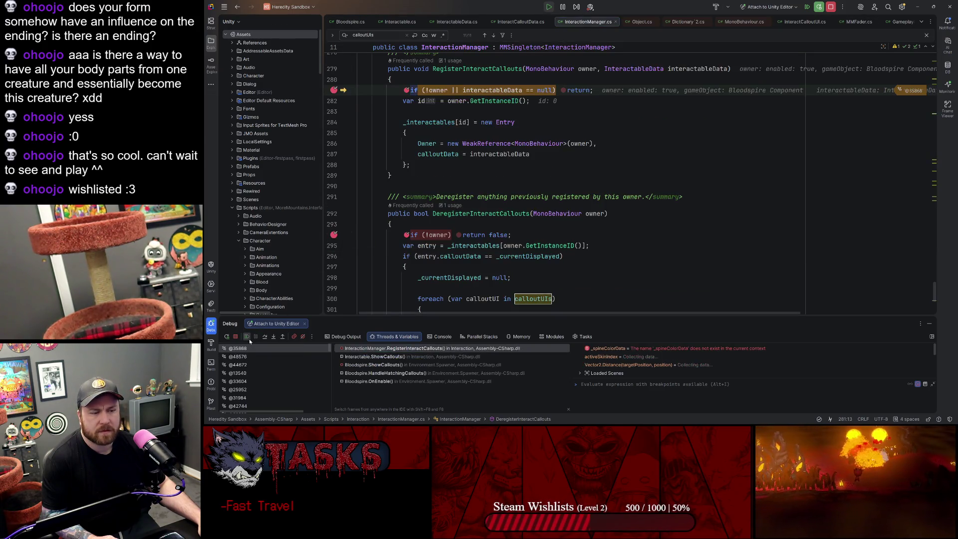
click(247, 337)
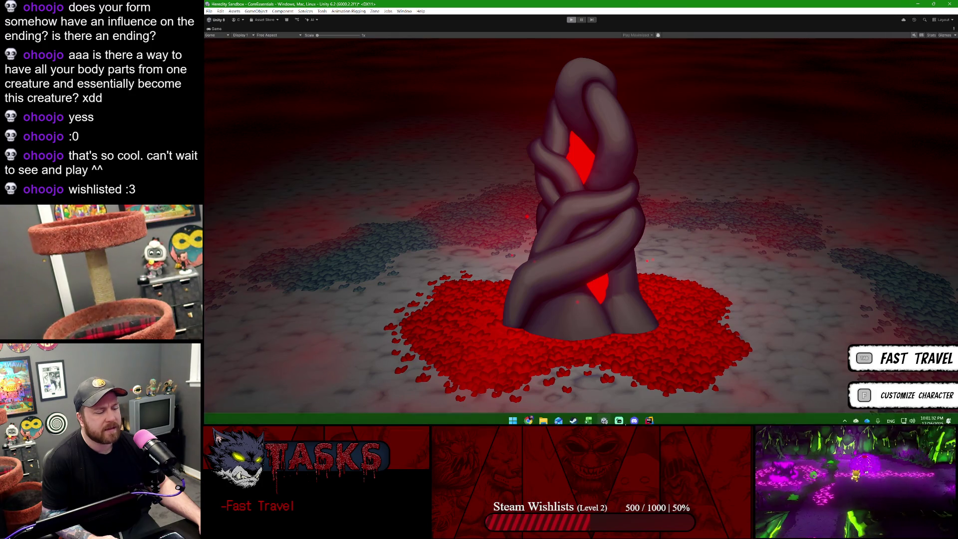
click(650, 418)
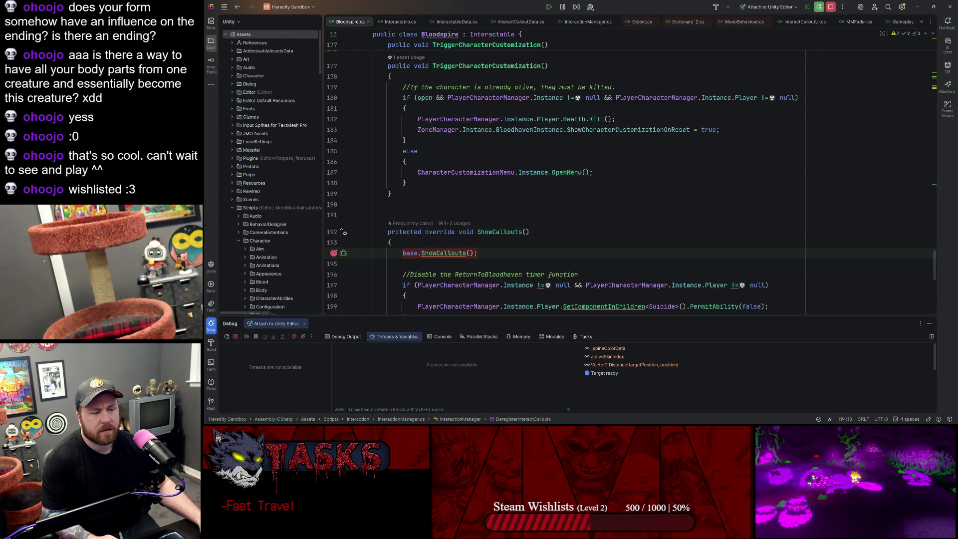
Step: Follow DeregisterInteractCallouts to its single usage in Interactable.cs
click(455, 214)
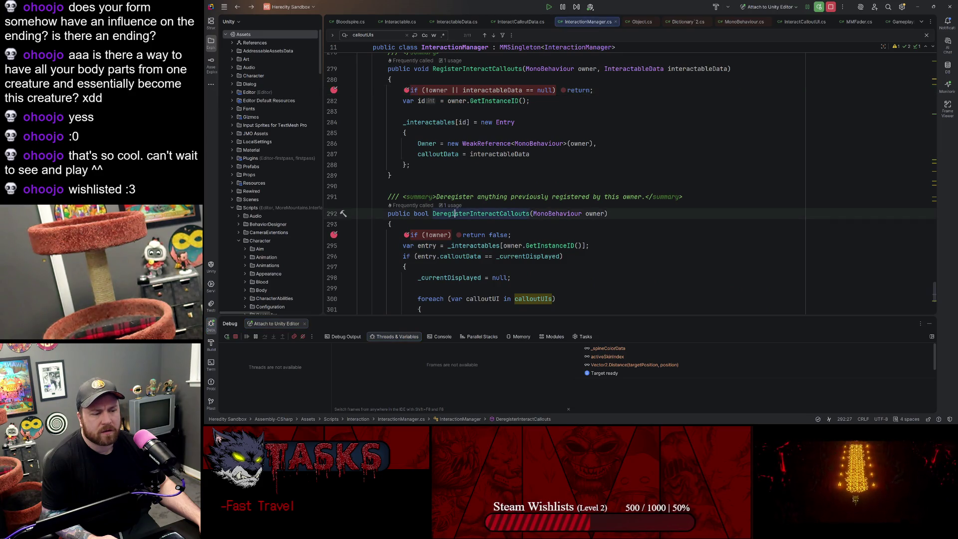
click(453, 205)
click(482, 237)
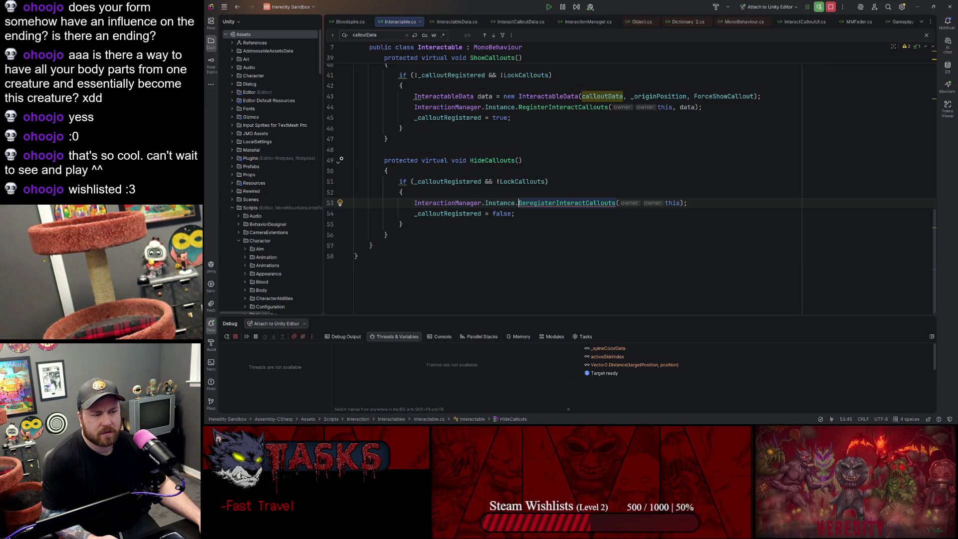
Step: Inspect the ShowCallouts and HideCallouts methods in Interactable.cs
click(487, 160)
scroll(564, 185, up, 4)
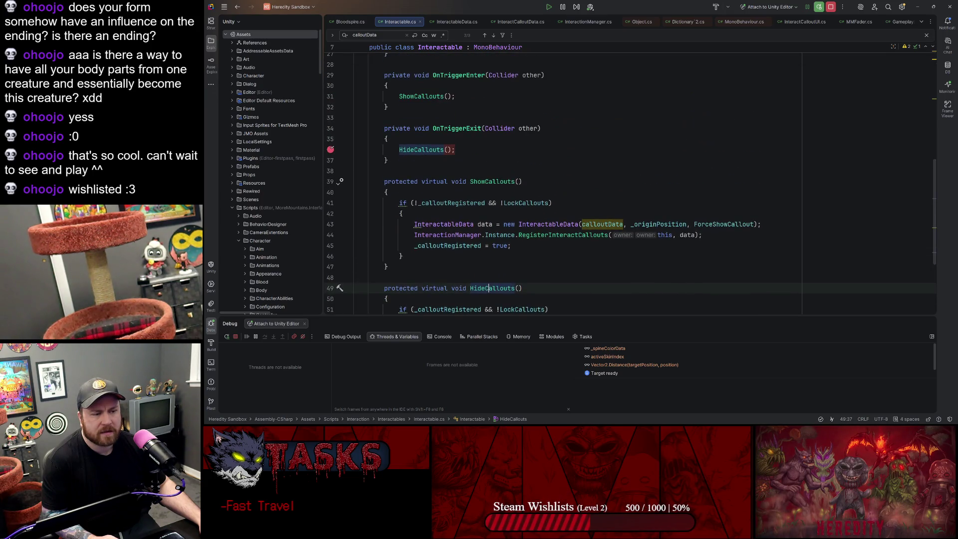
click(522, 178)
scroll(522, 178, down, 2)
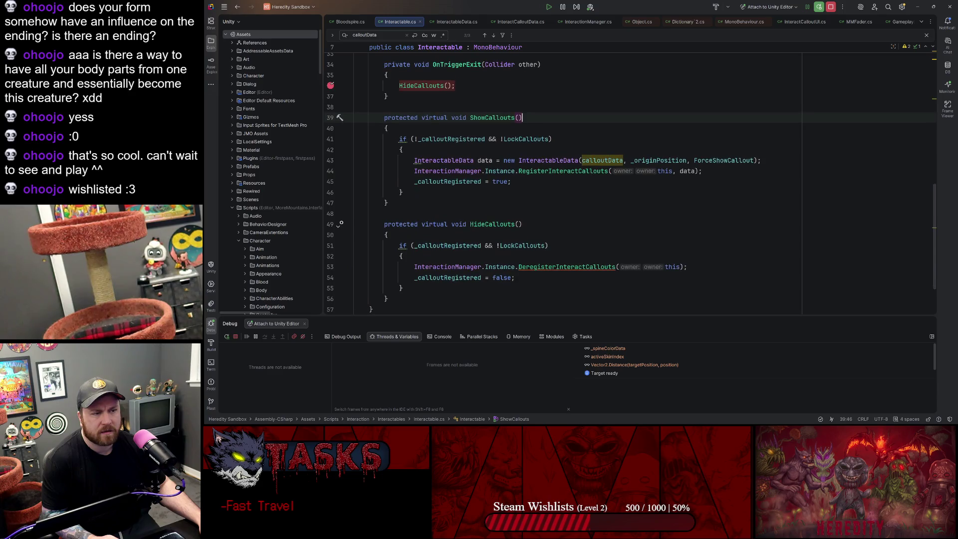
double_click(492, 224)
scroll(492, 224, up, 3)
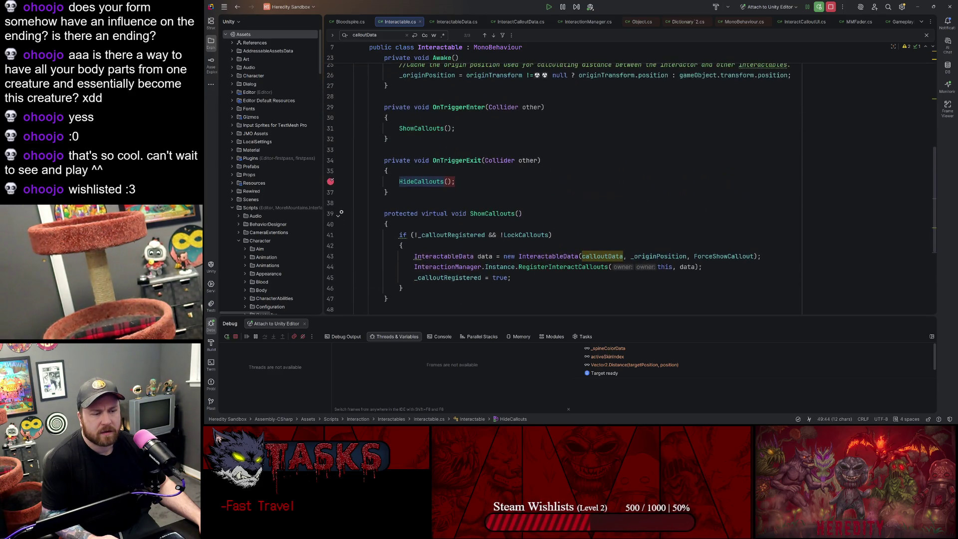
scroll(564, 190, down, 5)
click(355, 149)
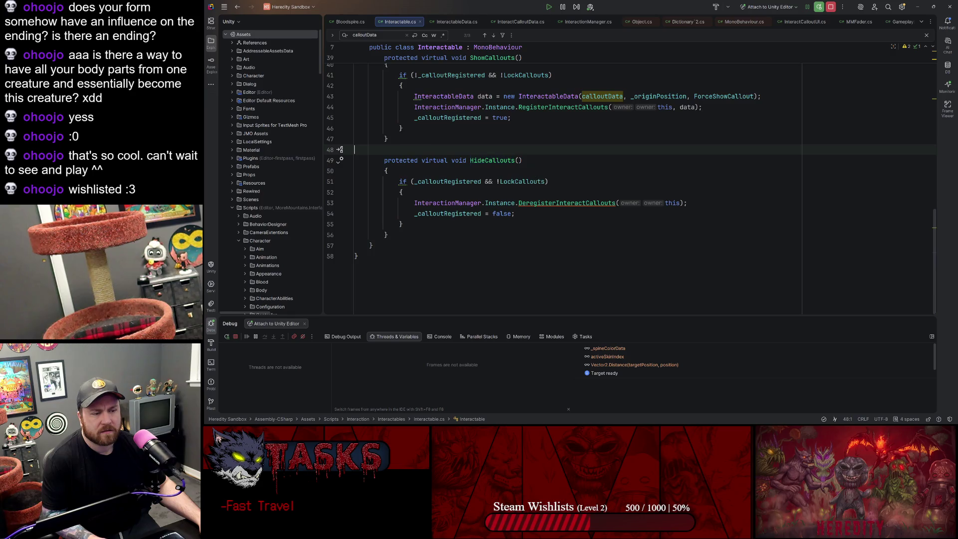
click(391, 171)
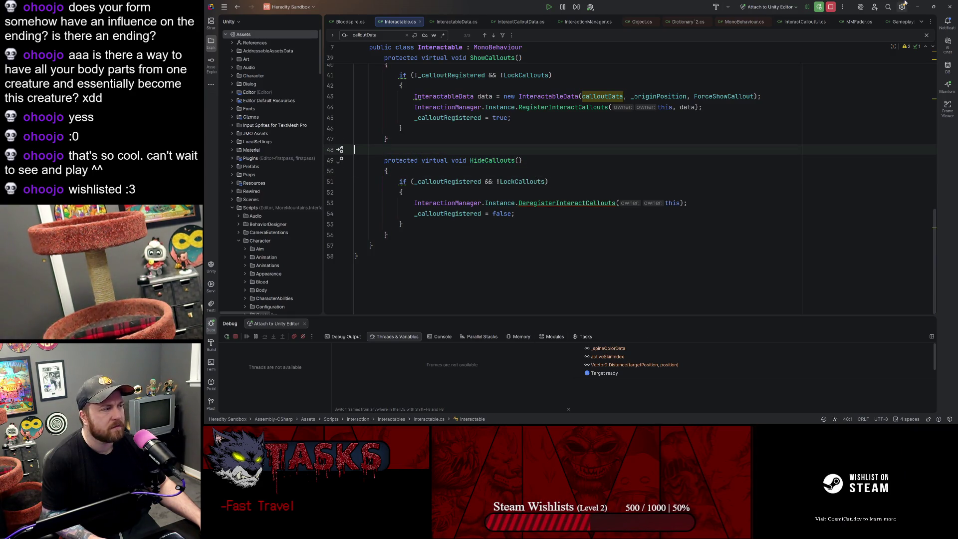
Step: Search the whole solution for HideCallouts() calls
key(alt+Tab)
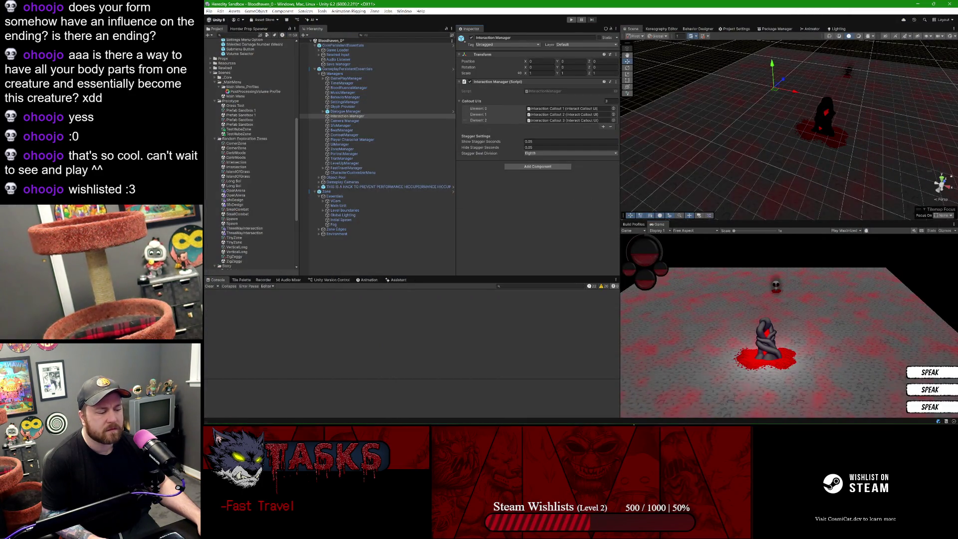
click(649, 417)
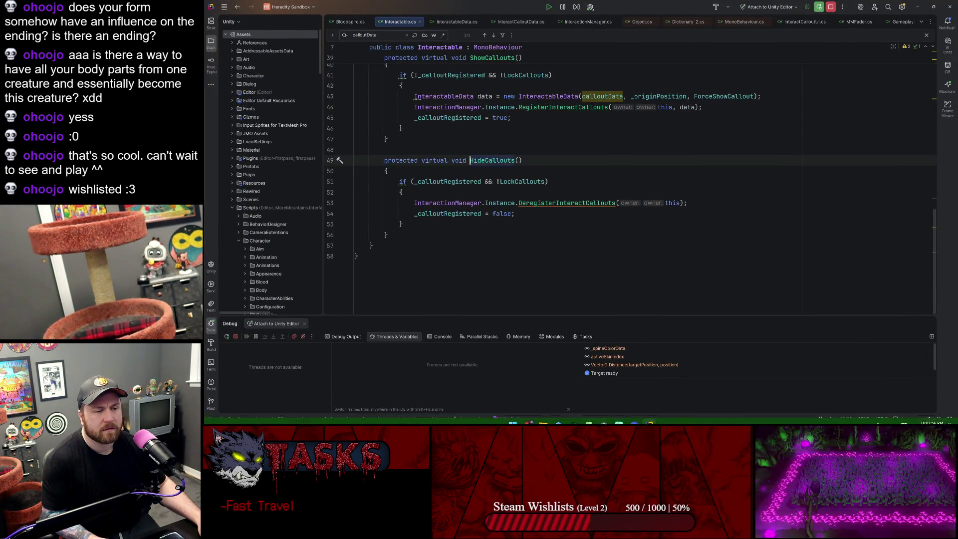
key(ctrl+shift+f)
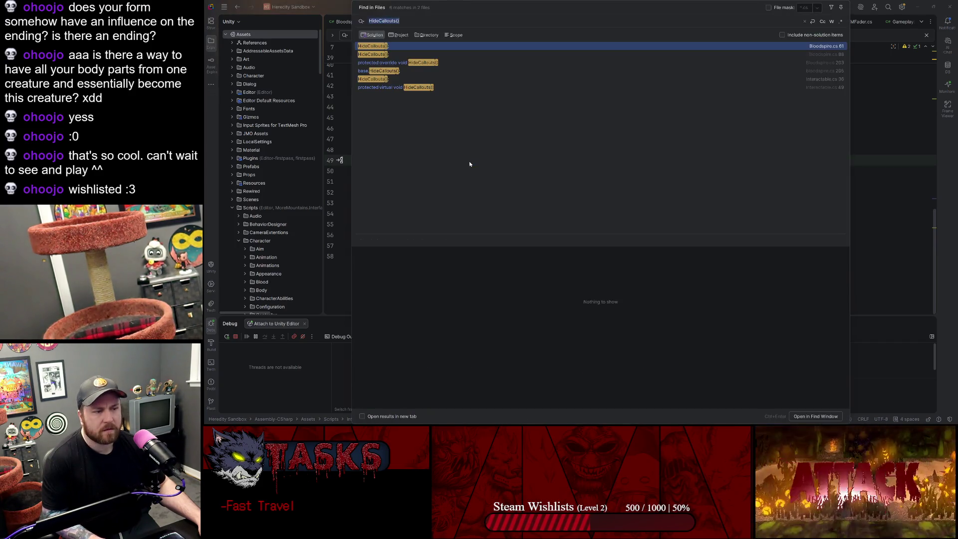
Step: Review the HideCallouts() calls at Bloodspire.cs lines 88 and 61, then minimize Rider
click(399, 54)
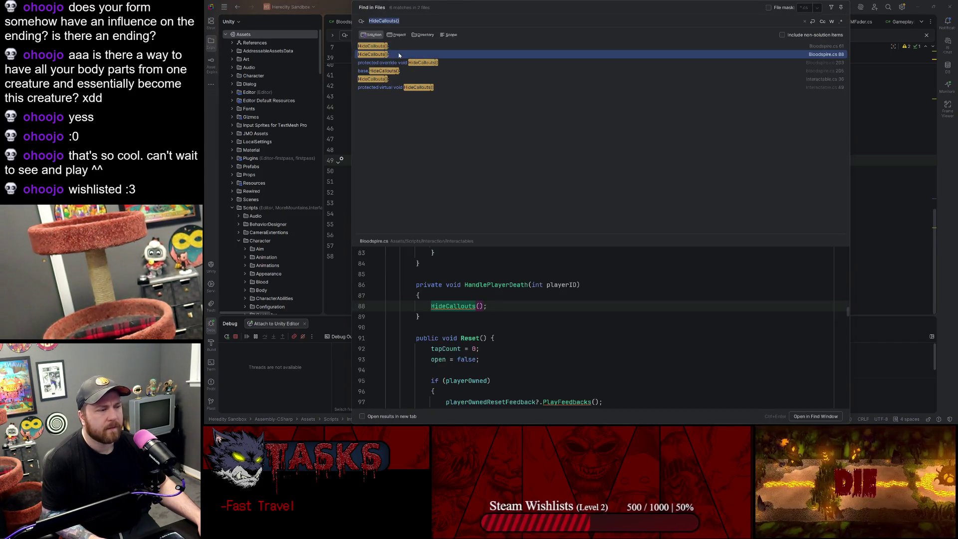
click(400, 47)
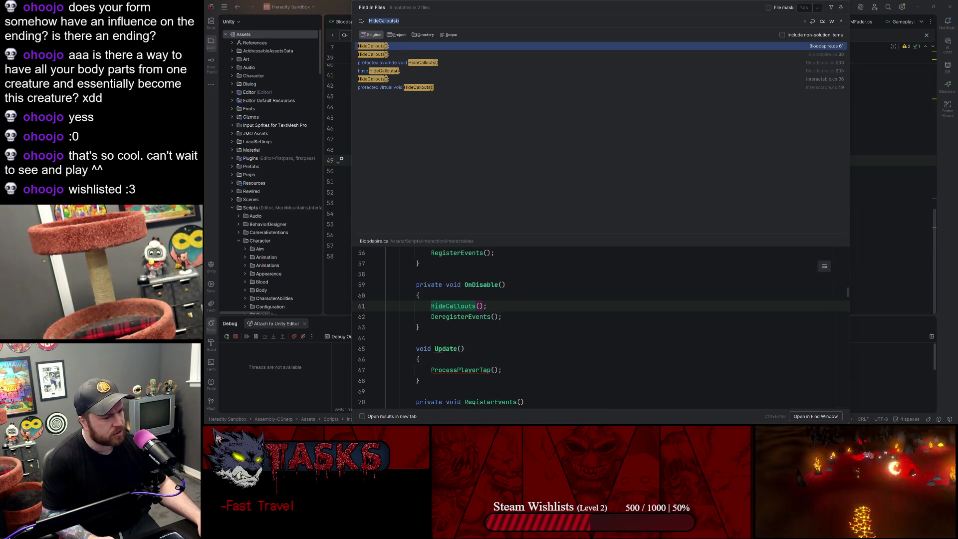
mouse_move(461, 306)
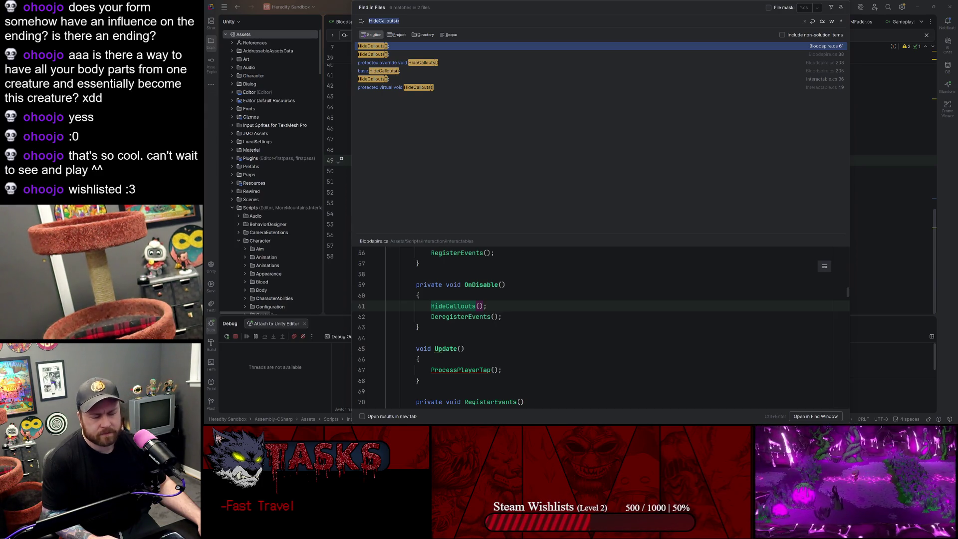
click(917, 4)
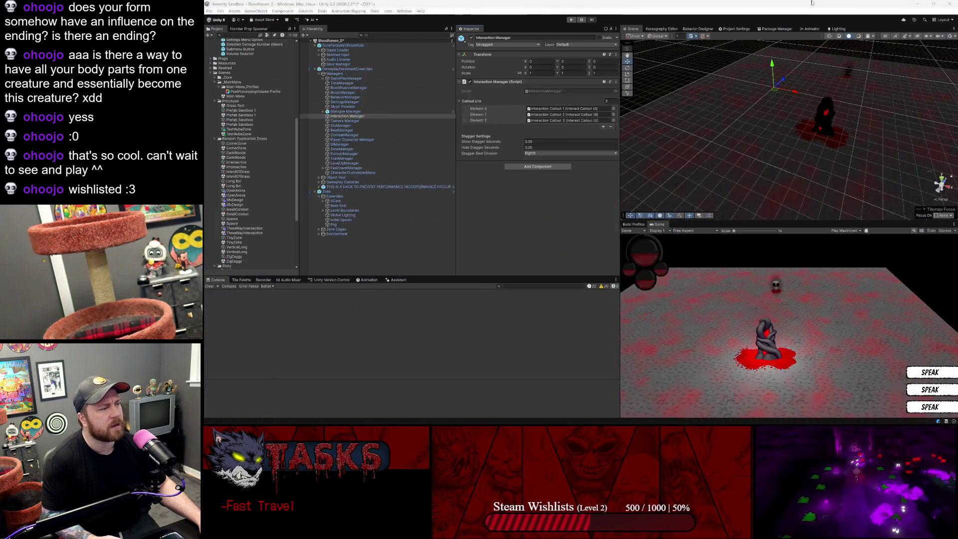
Step: Start the game in play mode so execution stops at the Bloodspire.ShowCallouts breakpoint
click(571, 20)
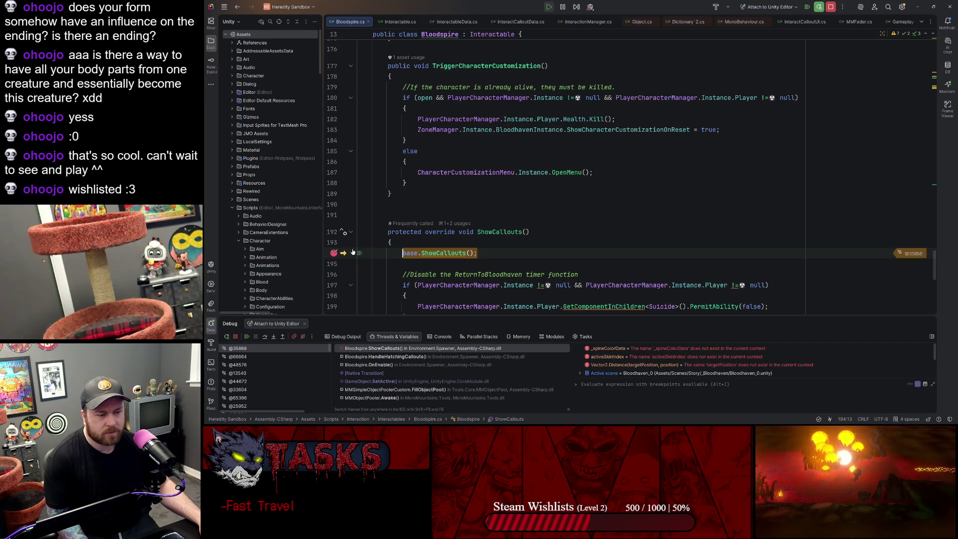
Step: Resume execution to the next breakpoint inside InteractionManager.RegisterInteractCallouts
click(403, 204)
scroll(564, 175, down, 3)
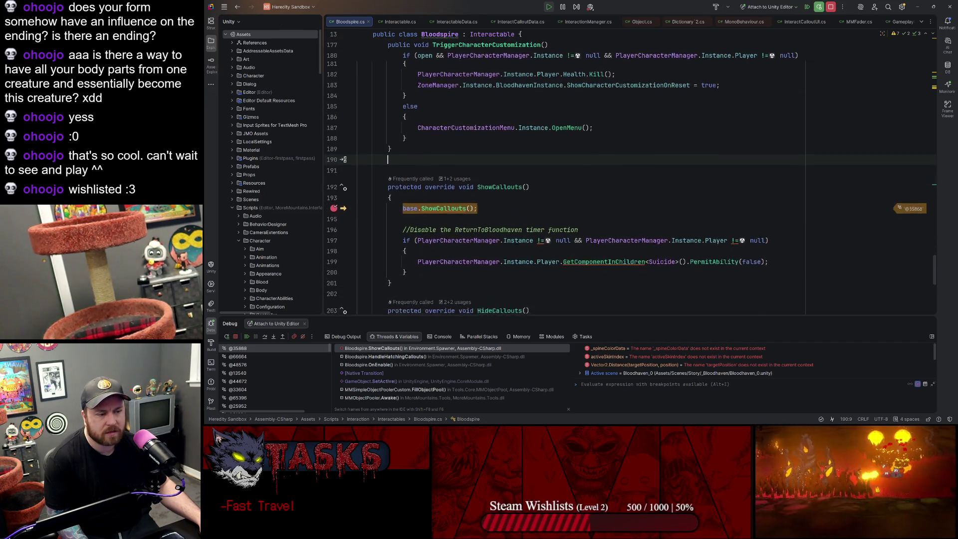
click(246, 337)
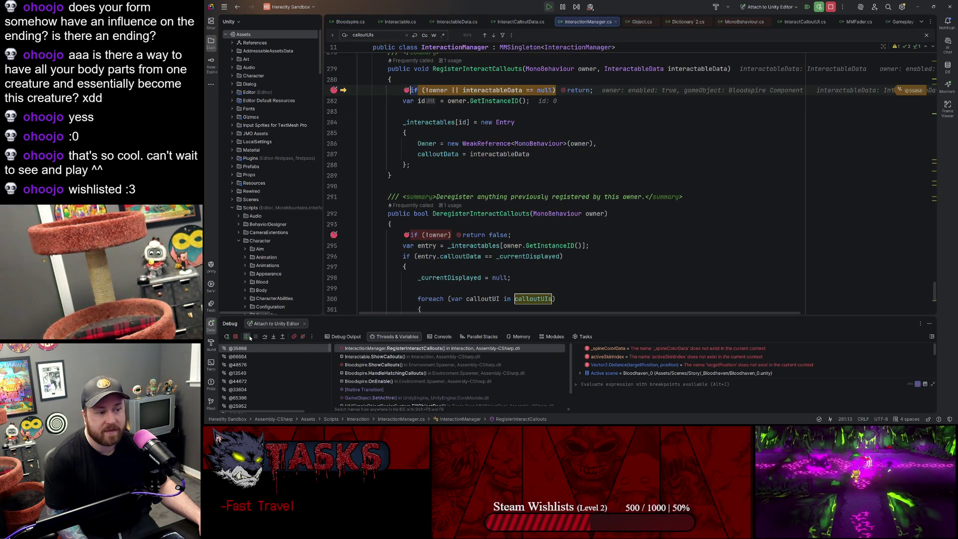
Step: Trace the call stack through Bloodspire.OnEnable and HandleHatchingCallouts to Interactable.ShowCallouts, checking IsOpen and PlayerOwned
click(388, 357)
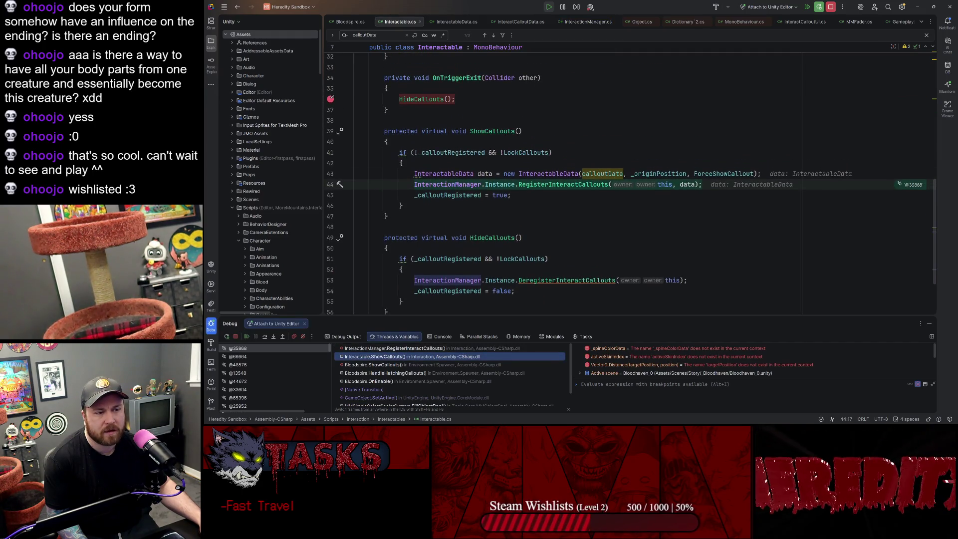
click(387, 382)
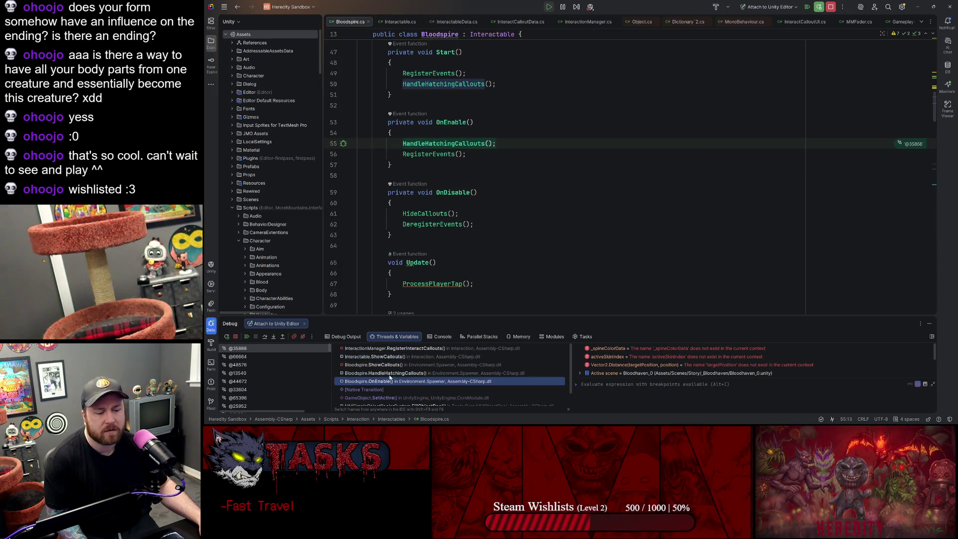
click(390, 375)
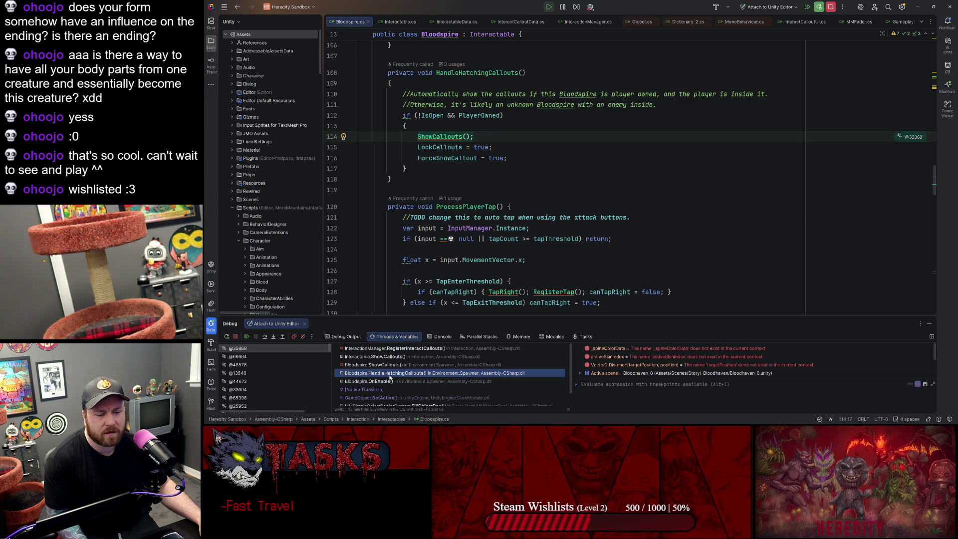
click(387, 365)
click(392, 373)
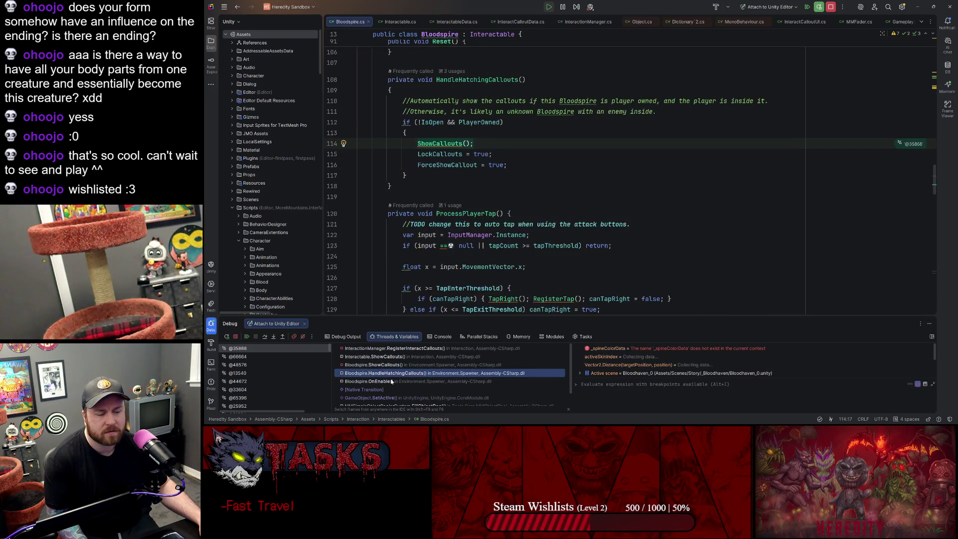
click(399, 382)
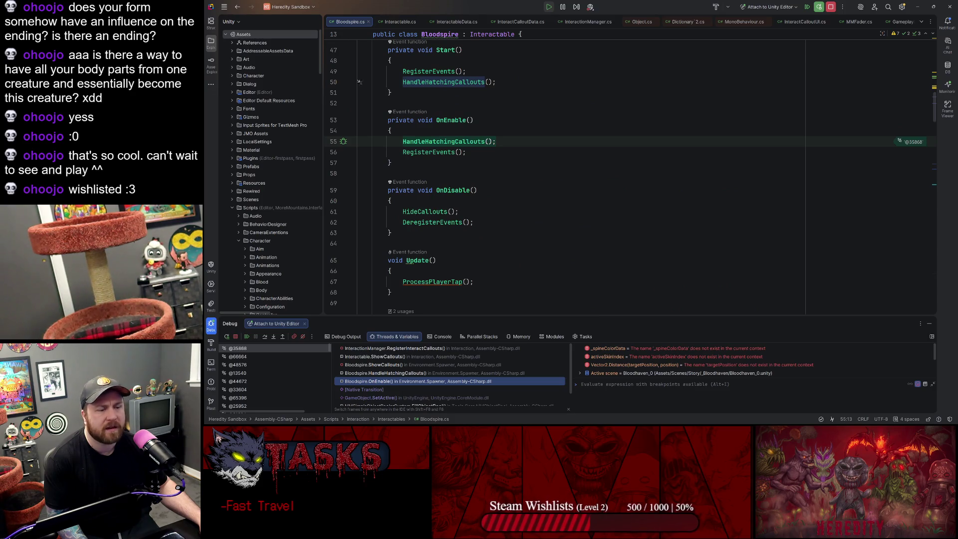
click(382, 373)
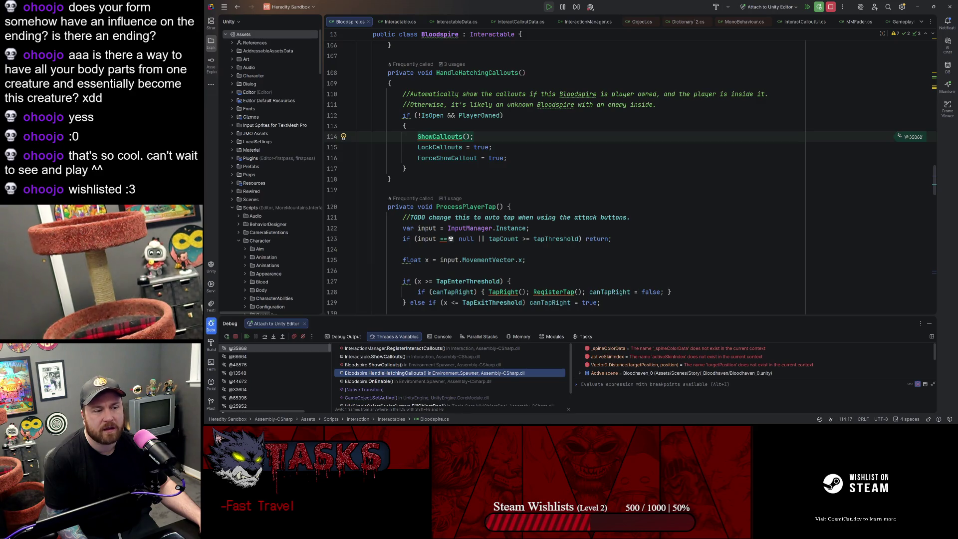
mouse_move(432, 115)
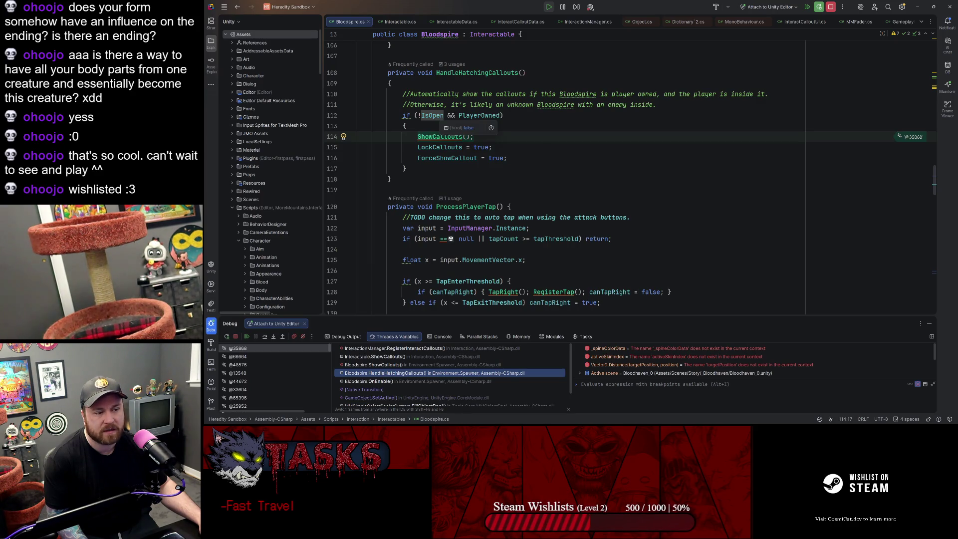
mouse_move(480, 116)
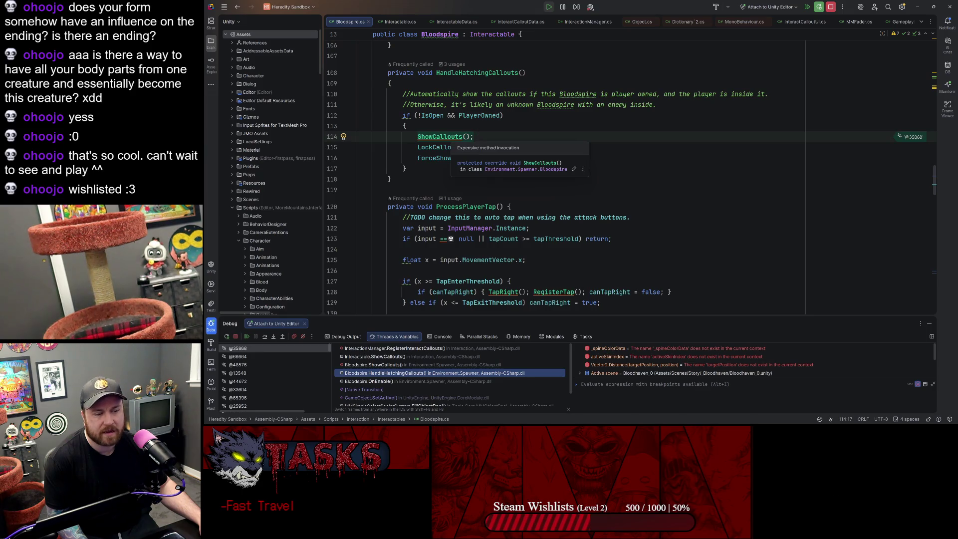
click(384, 365)
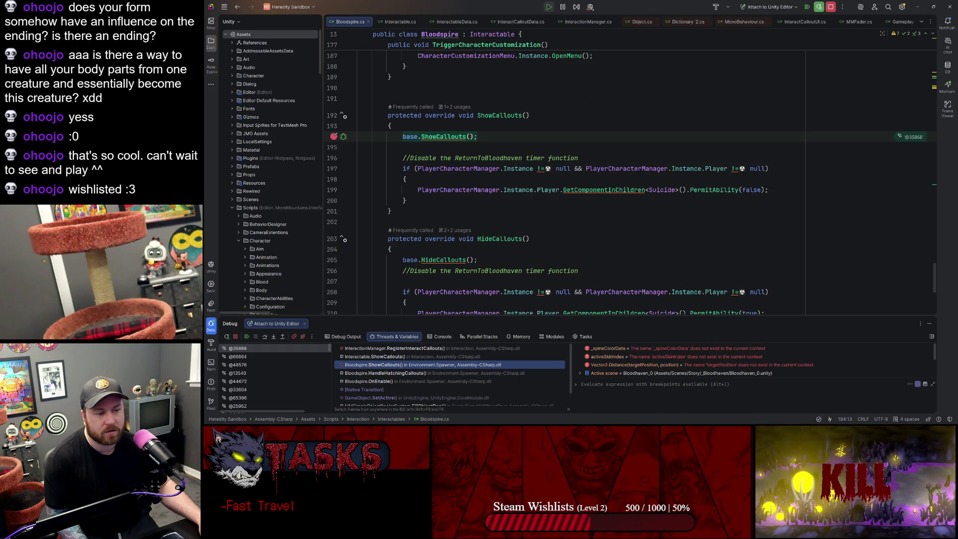
click(390, 356)
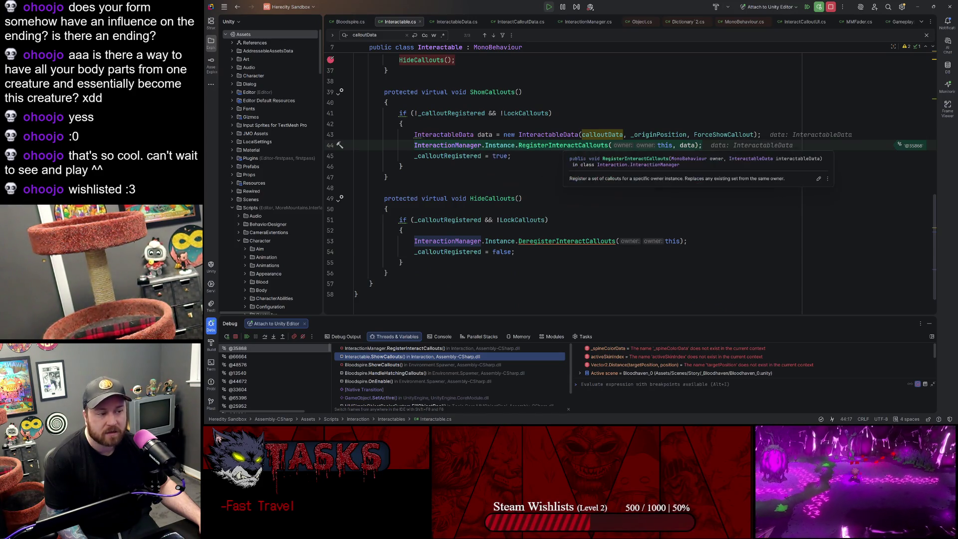
Step: Resume through all remaining breakpoints, stop the 'Attach to Unity Editor' session, and return to Unity
click(383, 350)
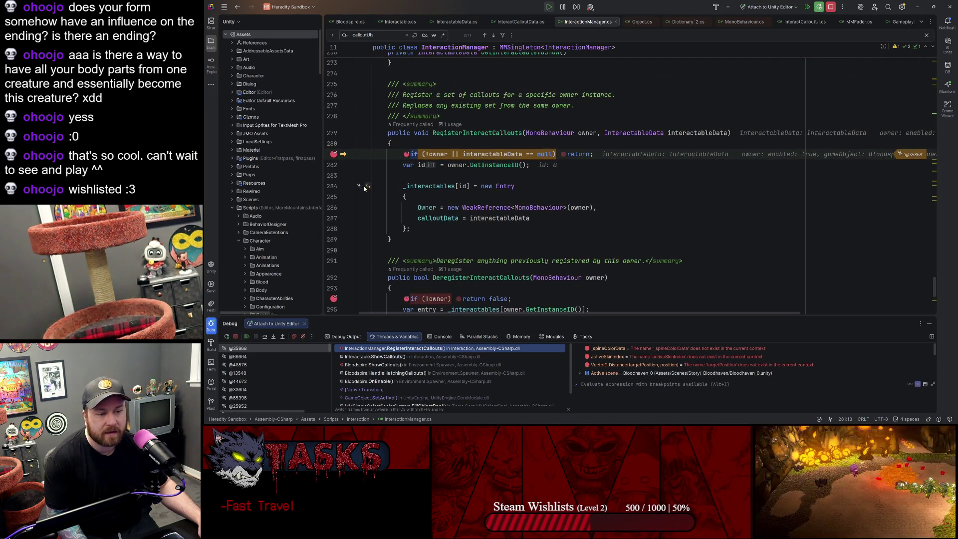
click(249, 338)
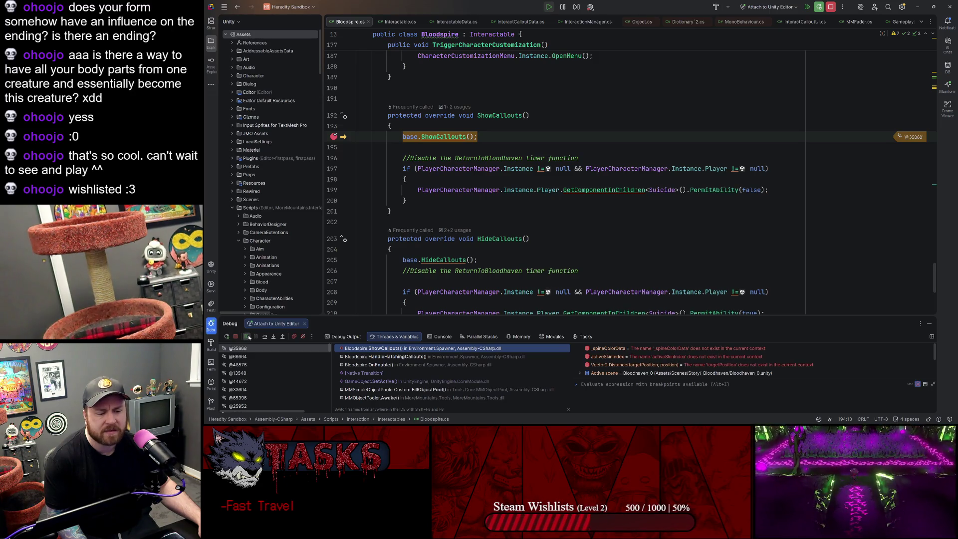
click(249, 338)
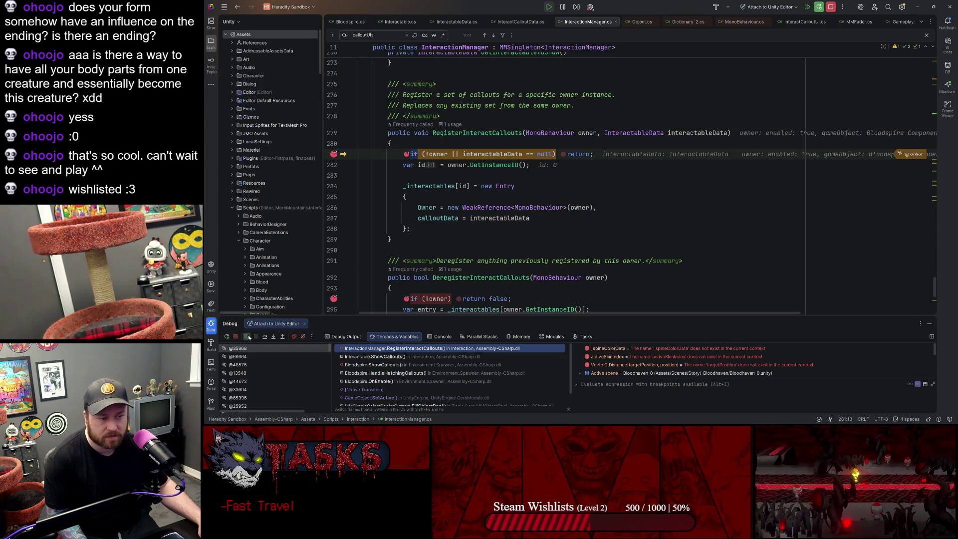
click(249, 338)
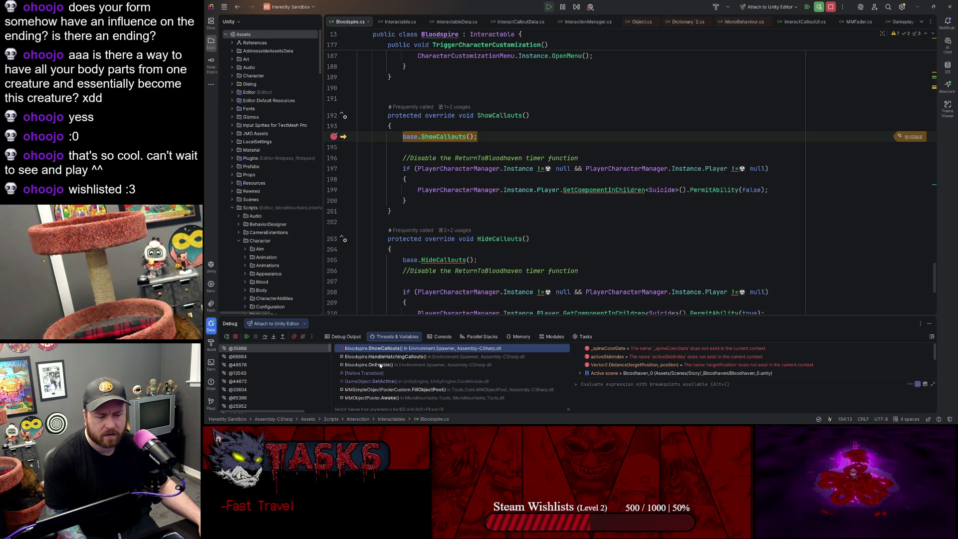
click(249, 338)
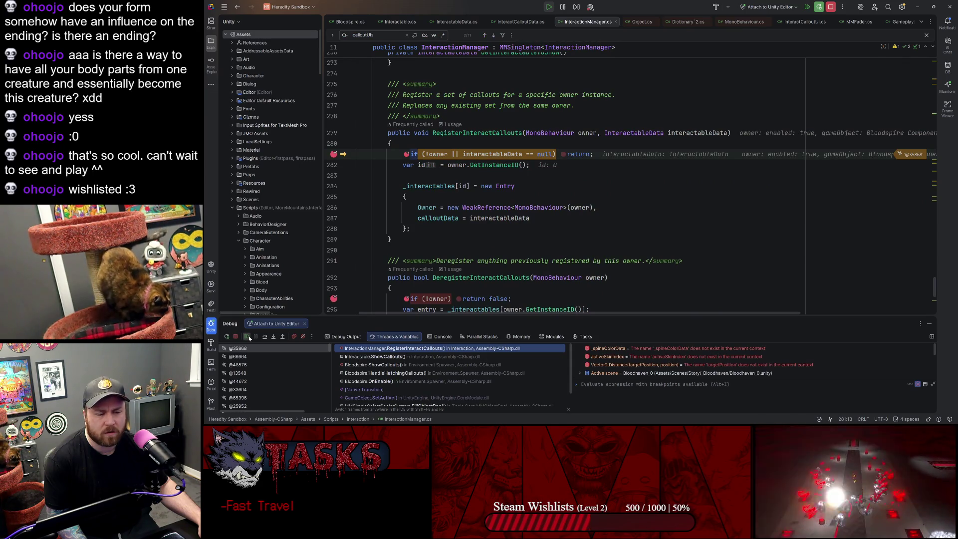
click(250, 338)
click(249, 338)
click(249, 338)
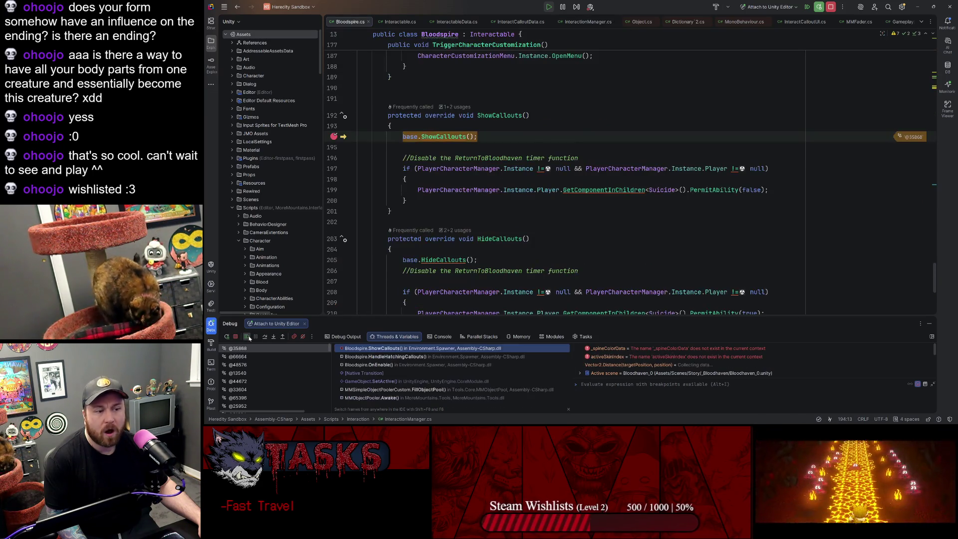
click(249, 337)
click(249, 338)
click(249, 338)
click(249, 338)
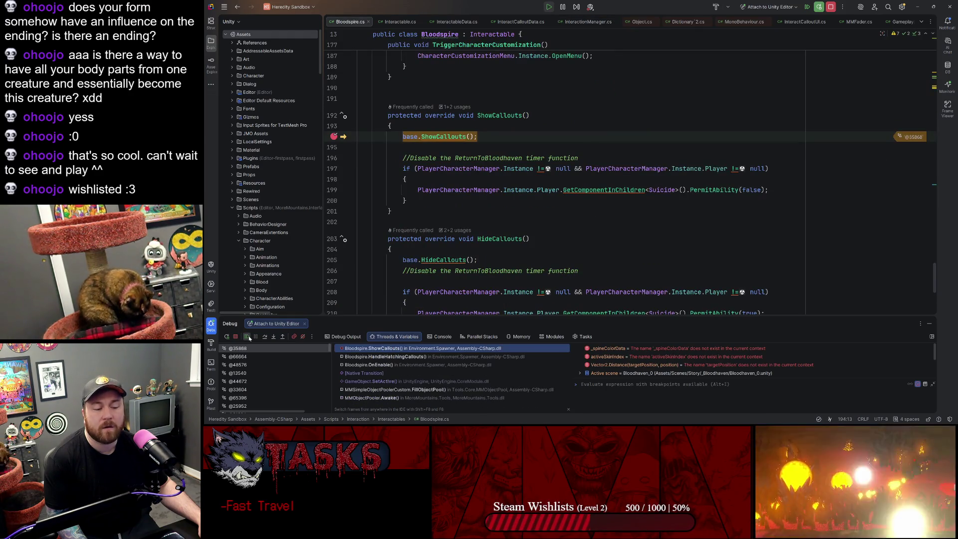
click(250, 338)
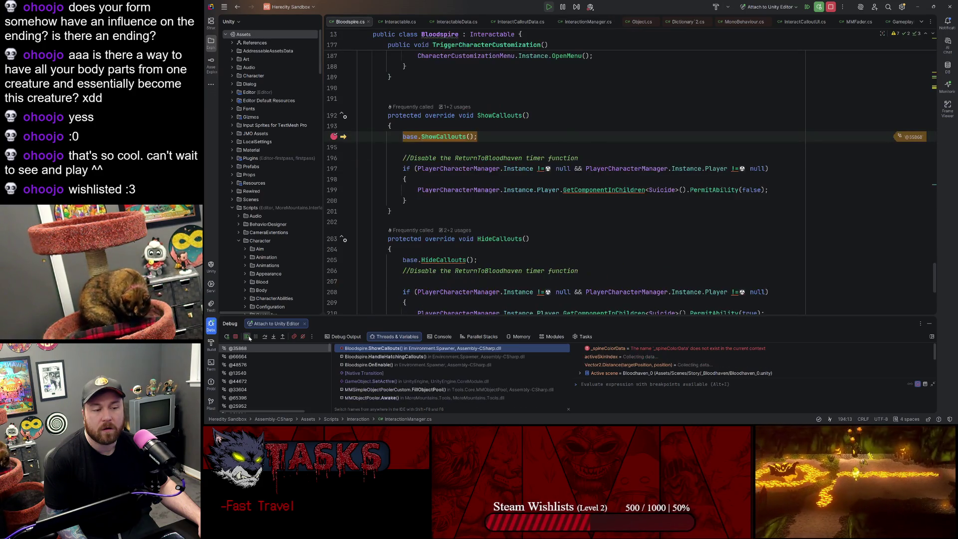
click(249, 338)
click(250, 339)
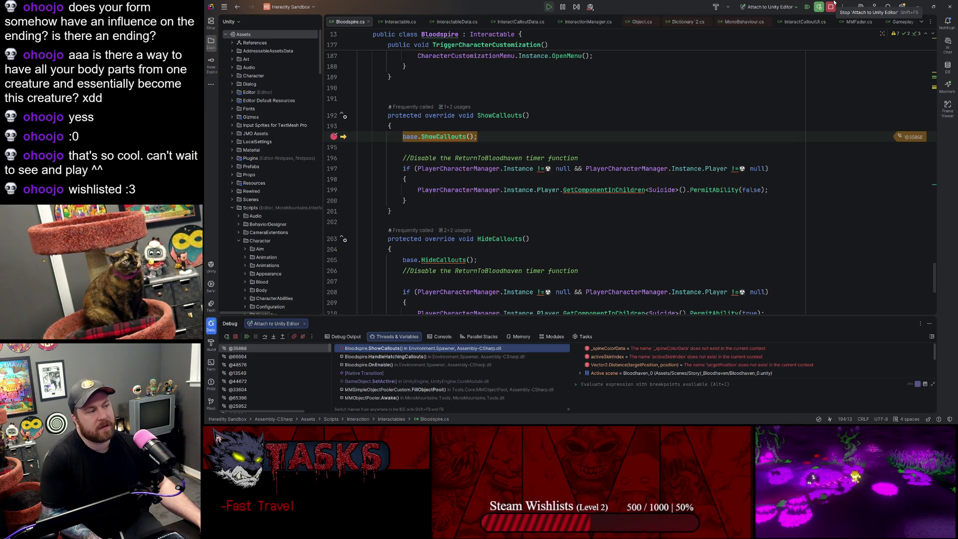
click(834, 2)
key(alt+Tab)
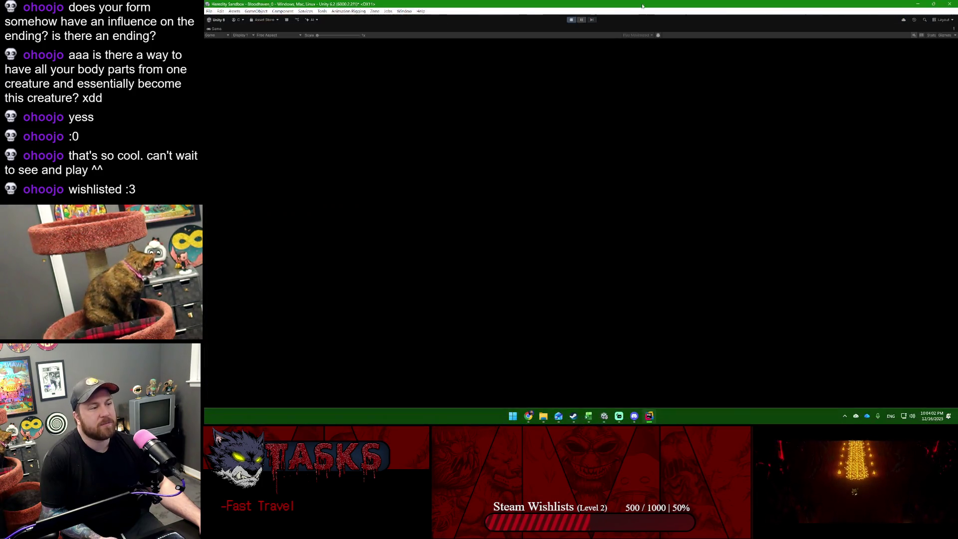
Step: Play-test the running game beside the Bloodspire, briefly releasing and regaining game focus with Alt+Tab
click(407, 4)
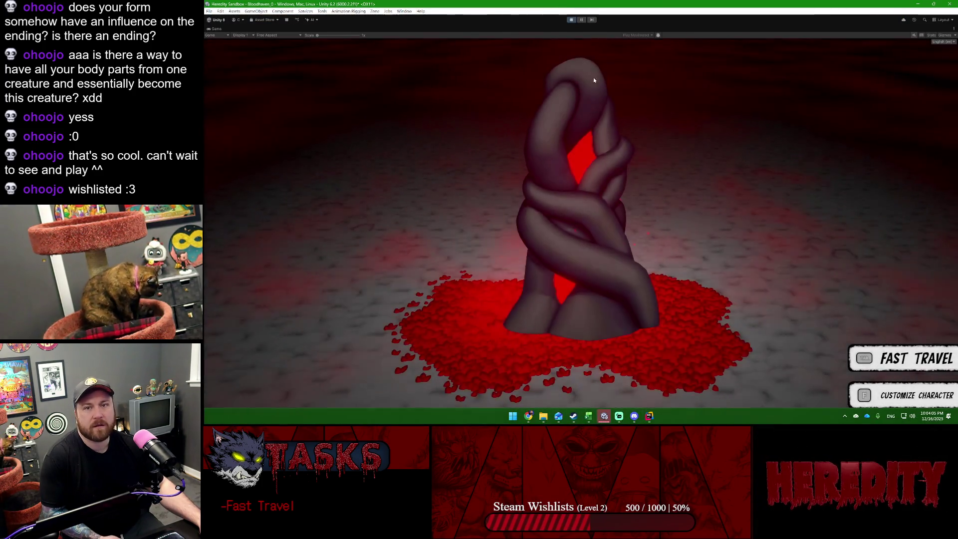
click(629, 74)
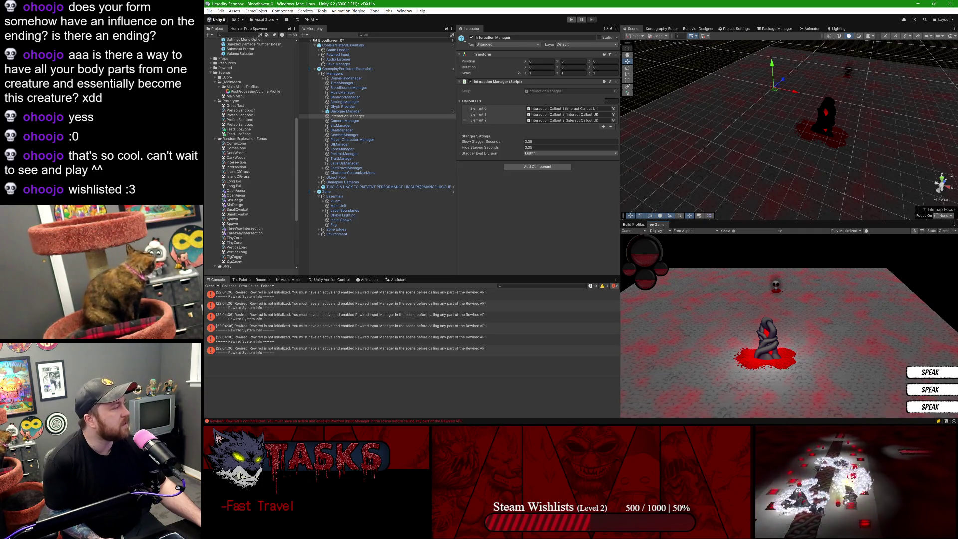
key(alt+Tab)
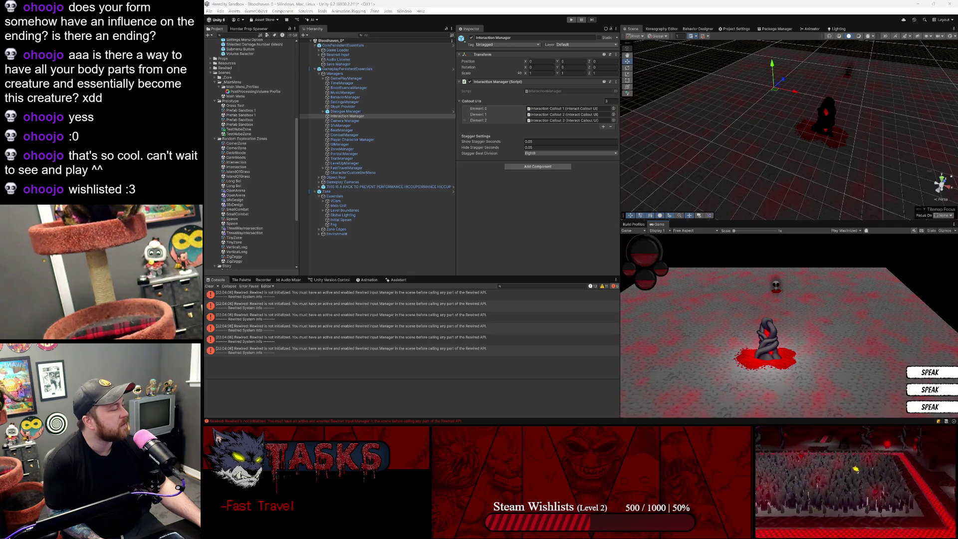
key(alt+Tab)
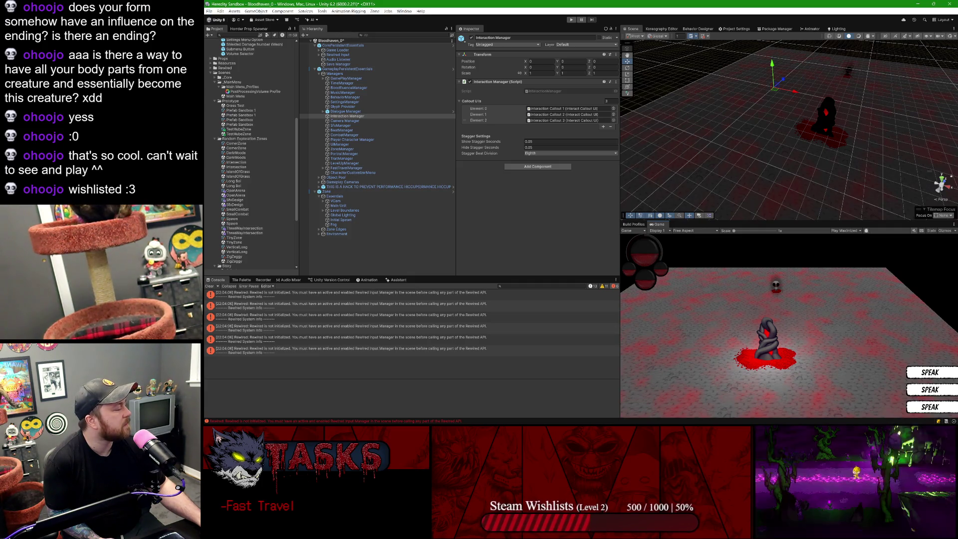